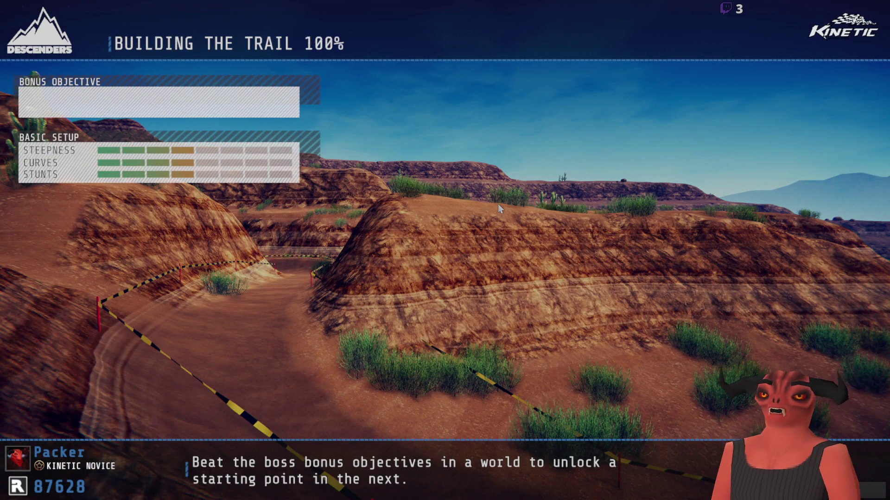
Start the Basic Setup run and weave down the upper trail through the first bends
key(Return)
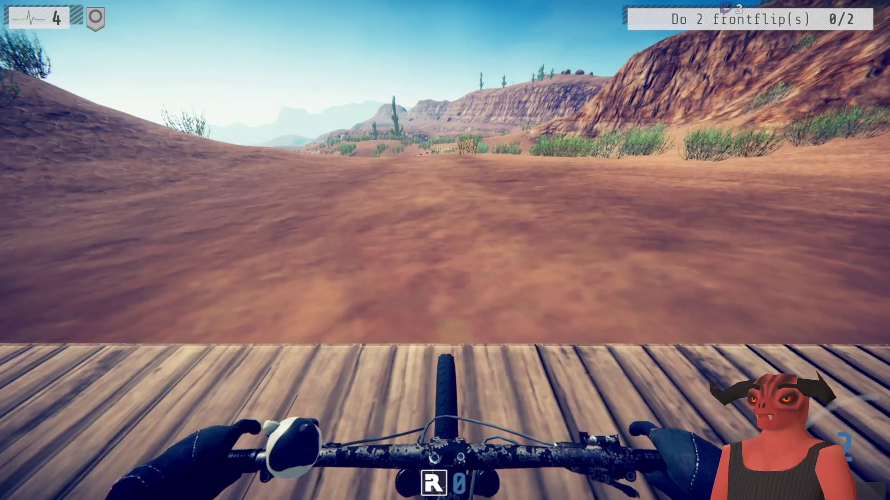
key(a)
key(d)
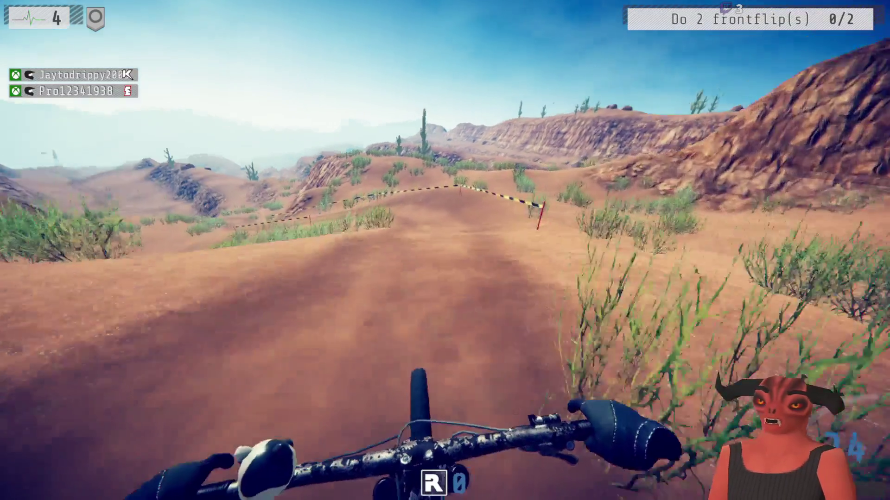
key(a)
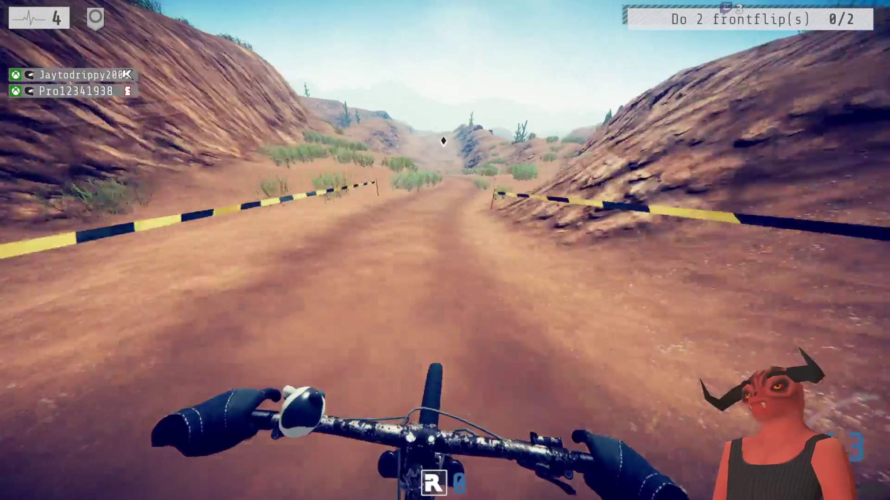
key(a)
key(d)
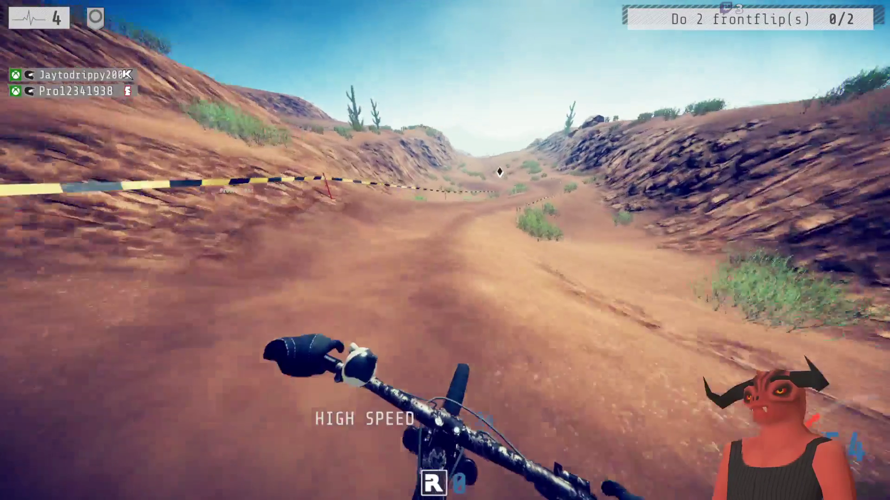
key(a)
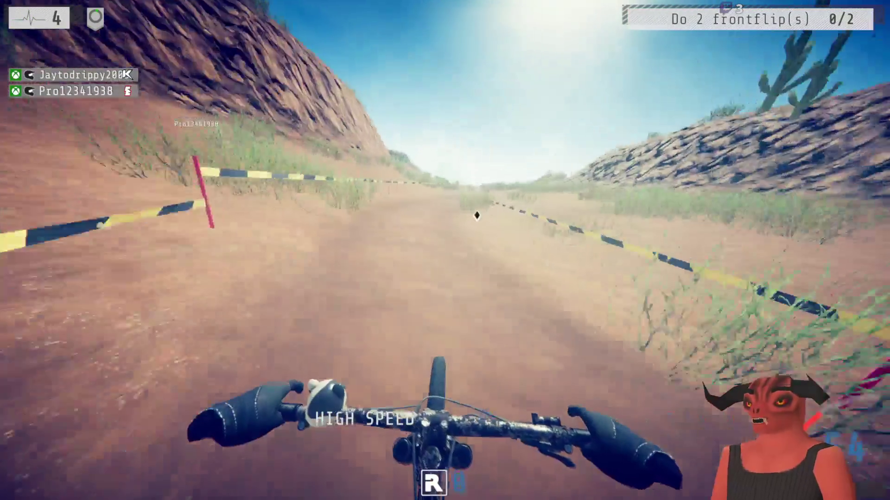
key(a)
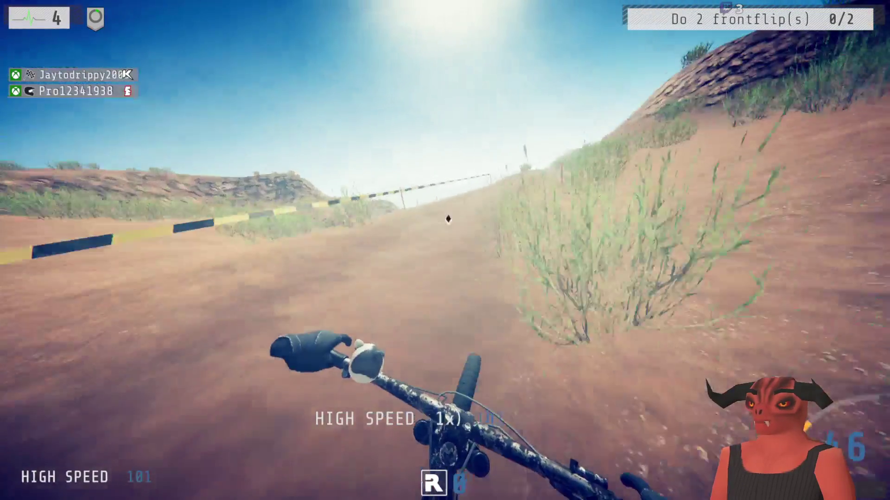
key(d)
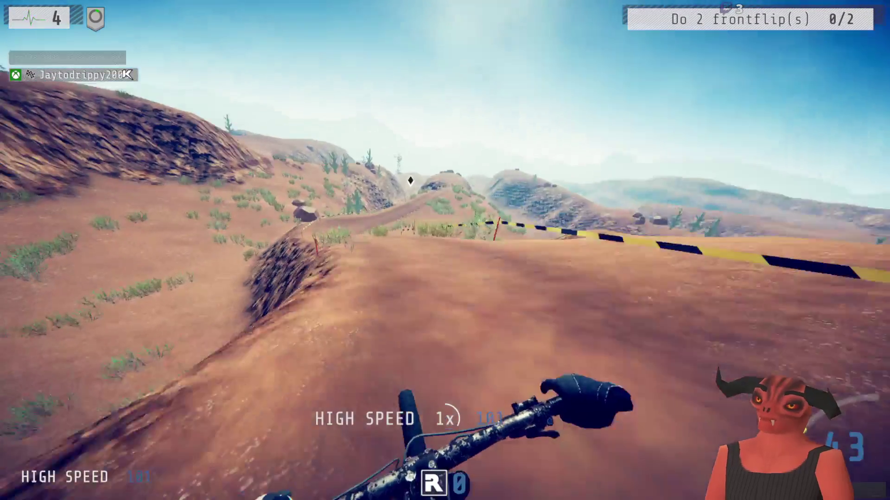
key(a)
key(d)
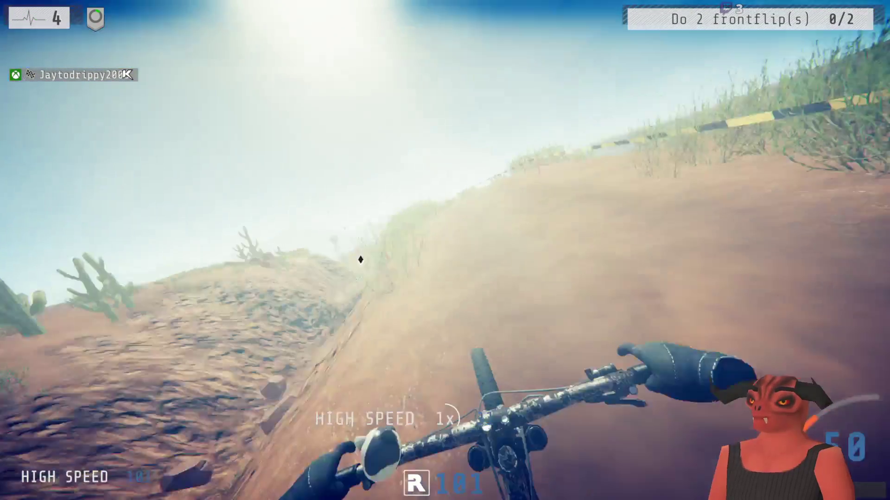
Ride through the canyon and hard right turns to a 01:03.373 finish, then view the crew perks
key(a)
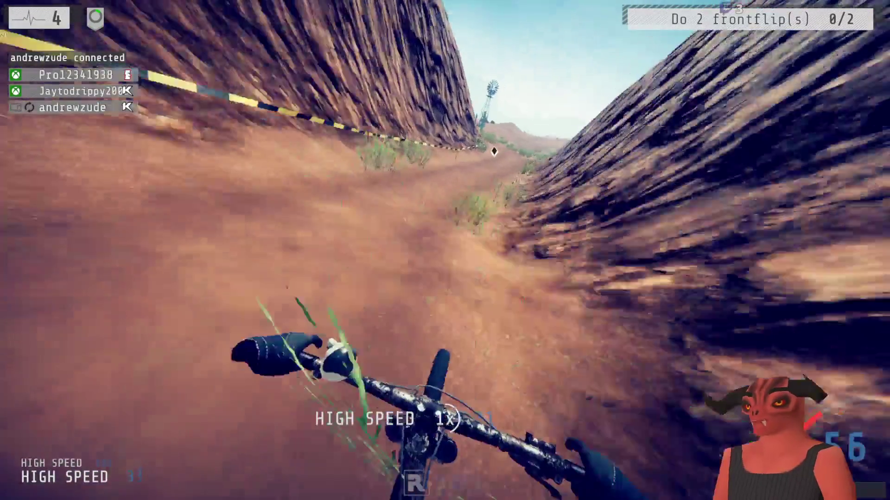
key(d)
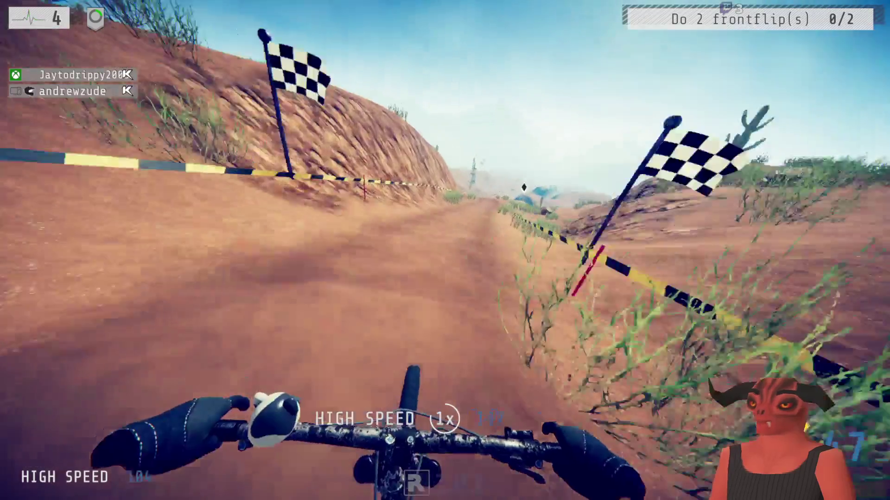
key(d)
key(a)
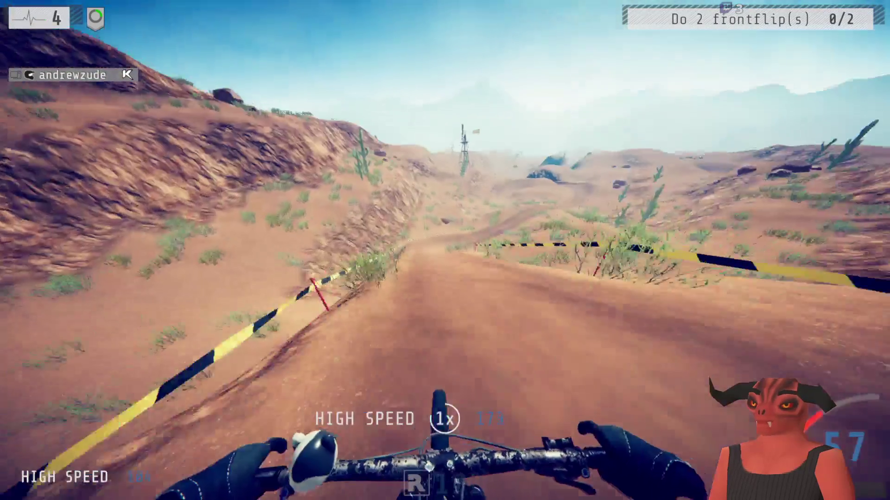
key(d)
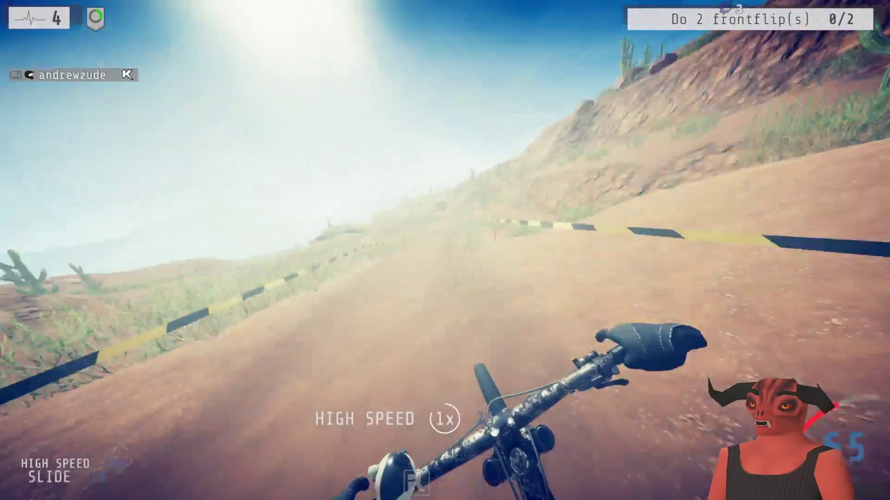
key(a)
key(a)
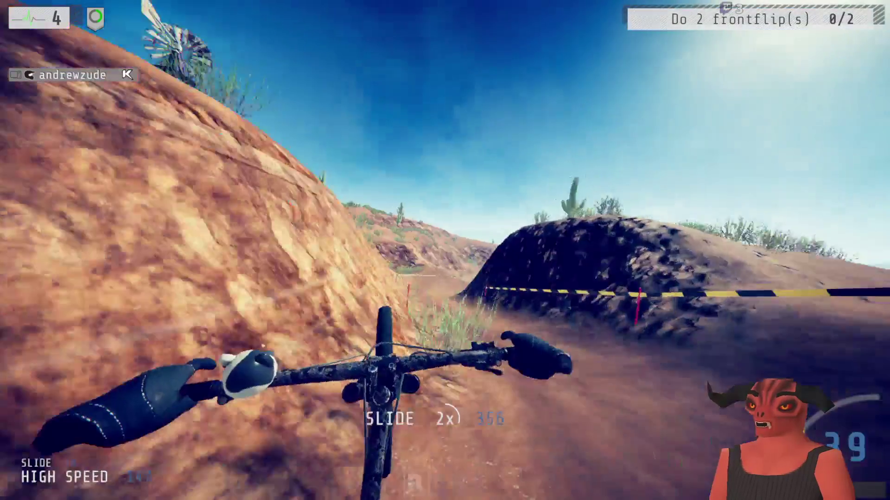
key(d)
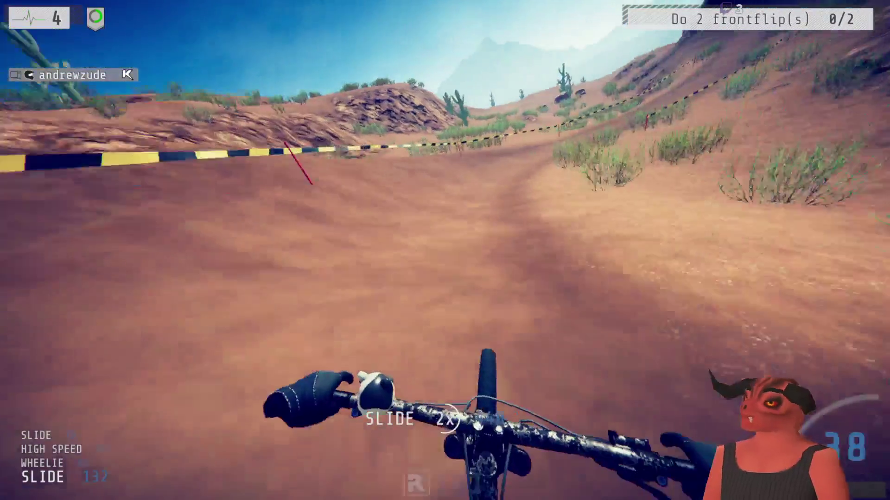
key(d)
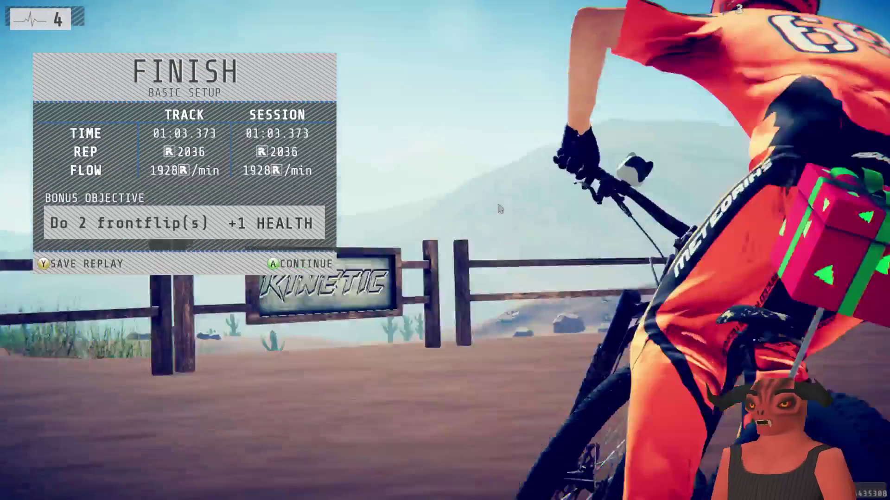
key(Return)
key(Left)
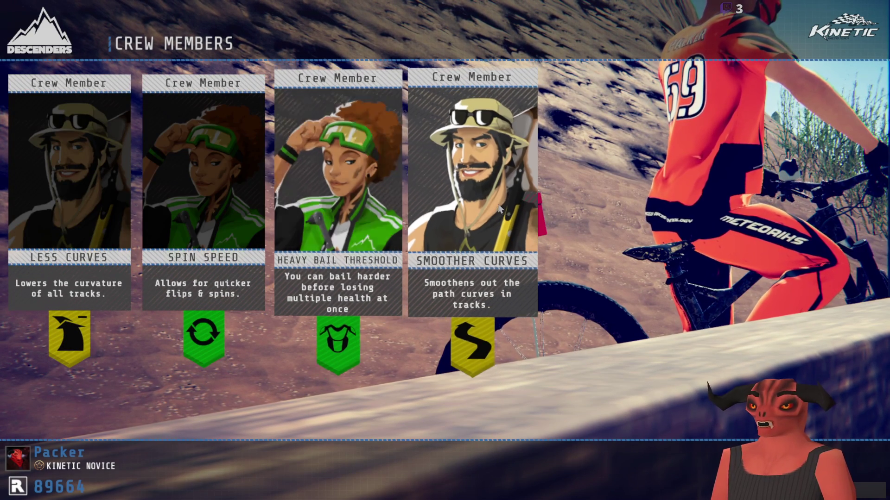
Browse to Heavy Bail Threshold, then recruit the Smoother Curves crew member
key(Left)
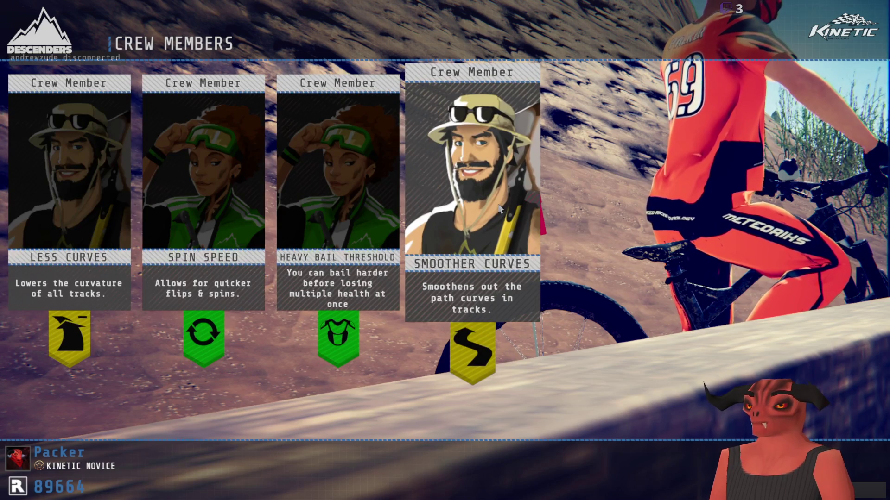
click(499, 209)
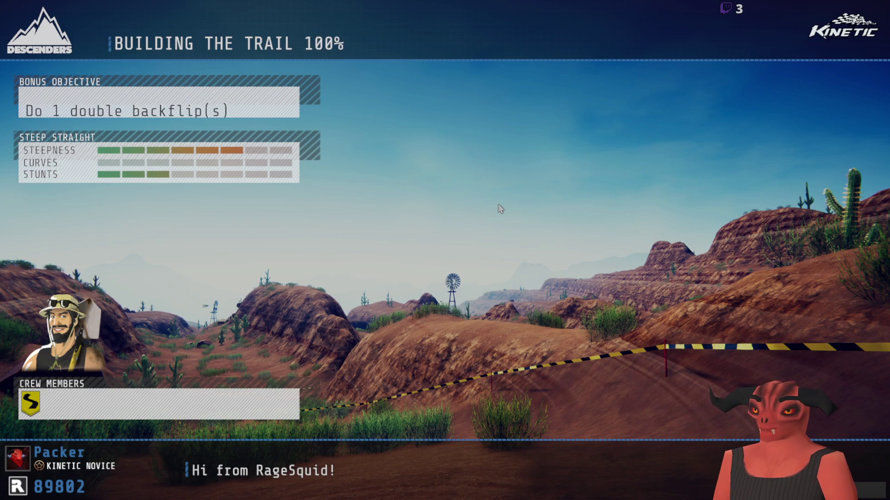
Ride Steep Straight to a 00:38.166 finish and skip past the results
key(space)
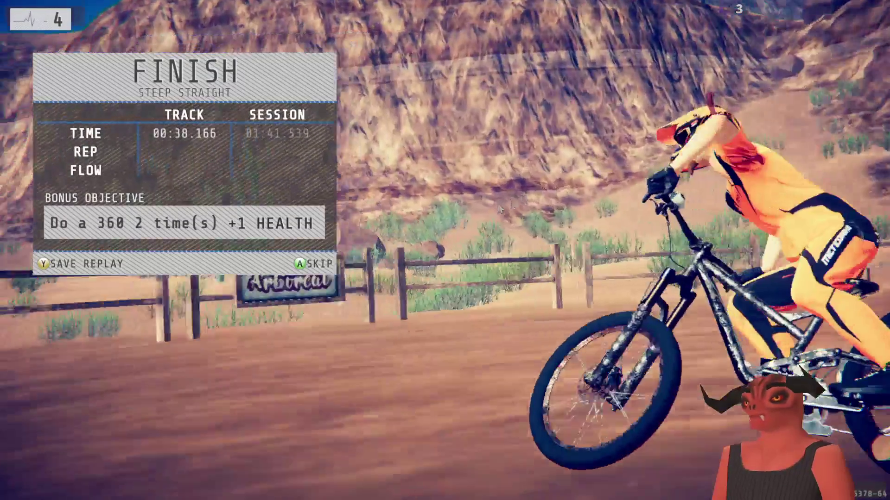
key(Return)
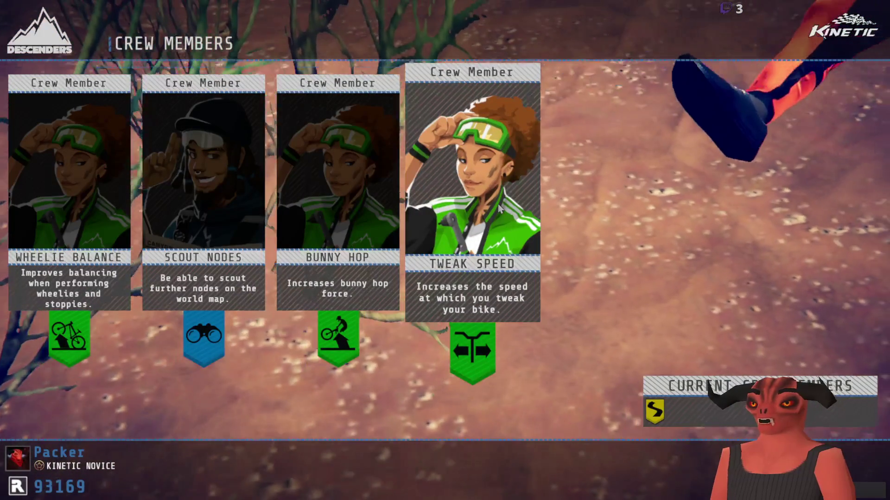
Compare the Bunny Hop, Wheelie Balance and Scout Nodes cards, then recruit Tweak Speed
key(Left)
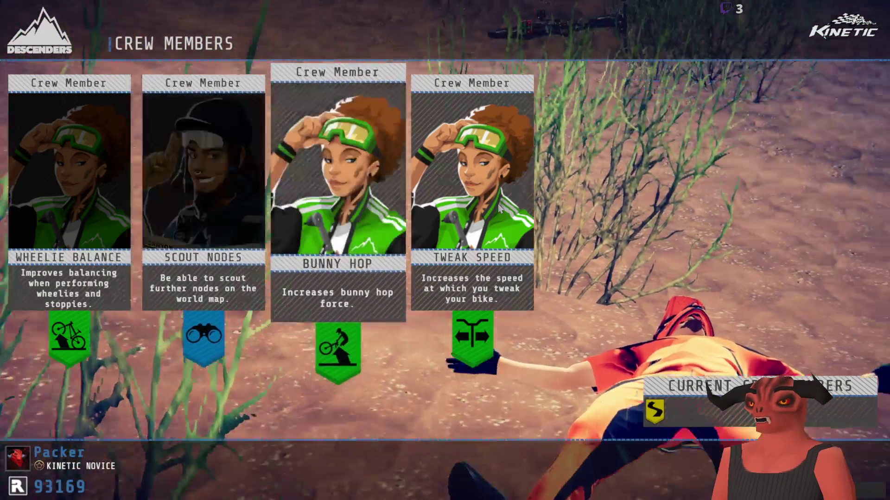
key(Left)
key(Left)
key(Right)
key(Right)
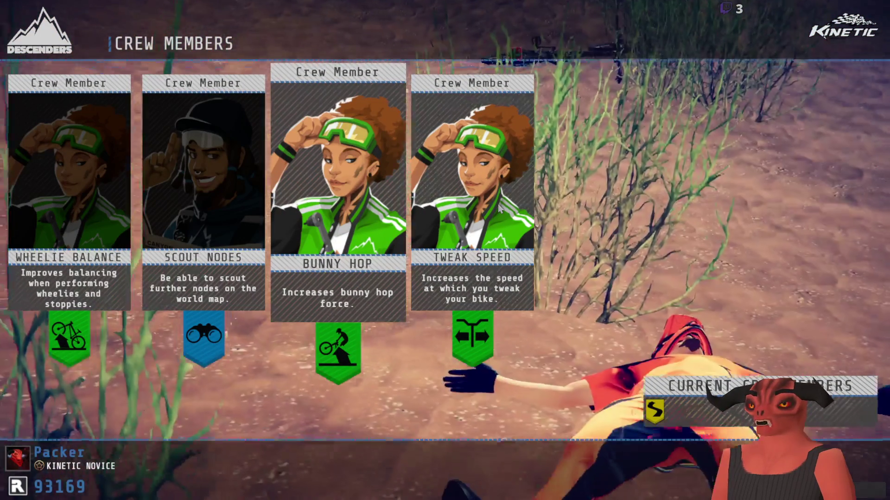
key(Left)
key(Right)
key(Left)
key(Left)
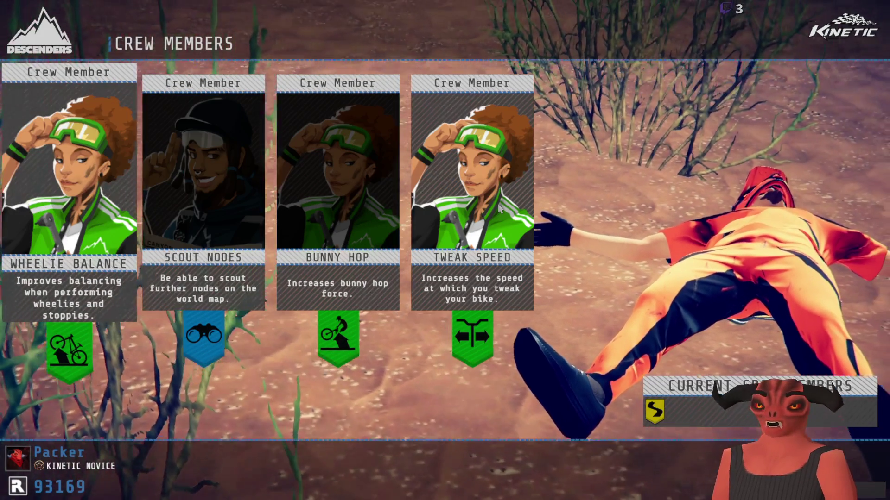
key(Right)
key(Right)
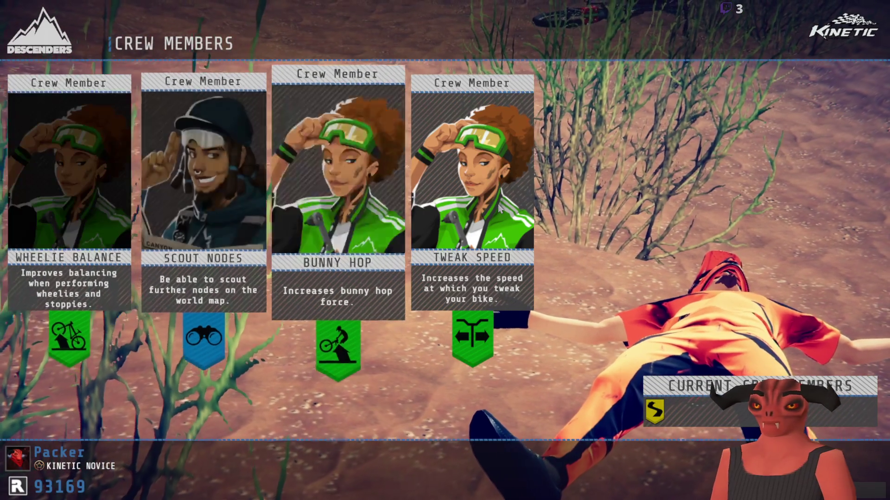
key(Right)
key(Return)
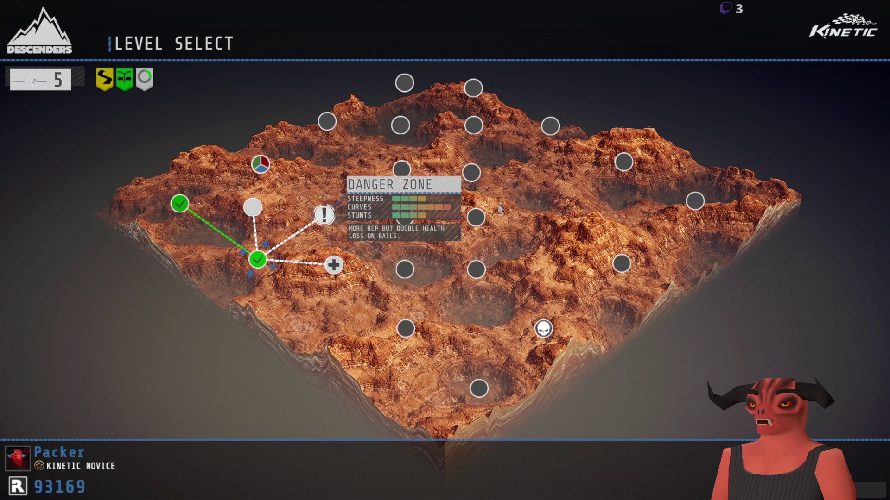
Build and ride the Steep Curvy Race to a 01:04.713 finish, then return to the map
key(Return)
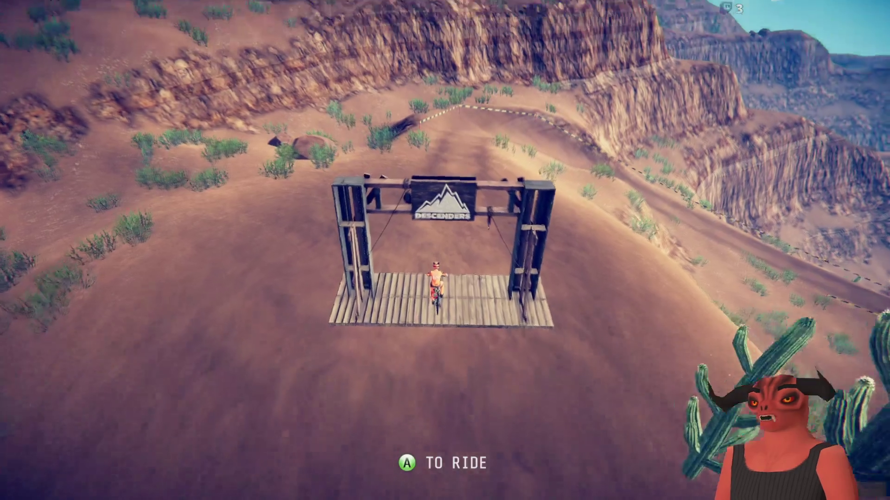
key(Return)
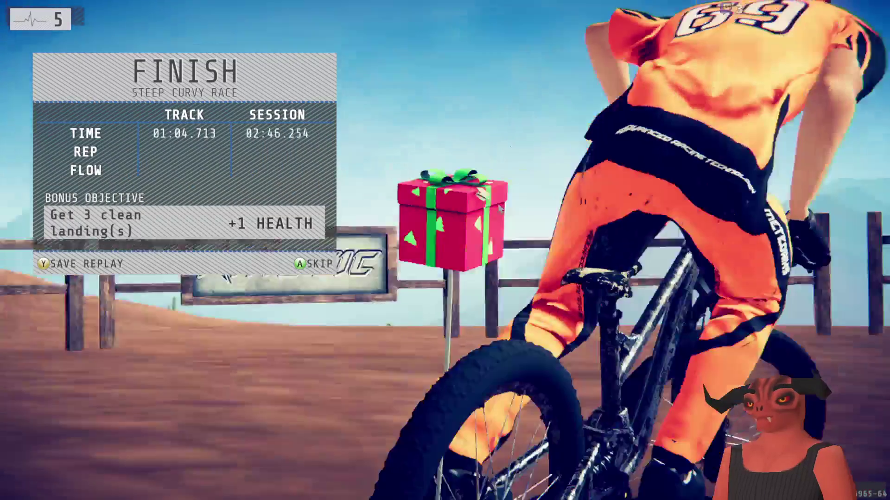
key(Return)
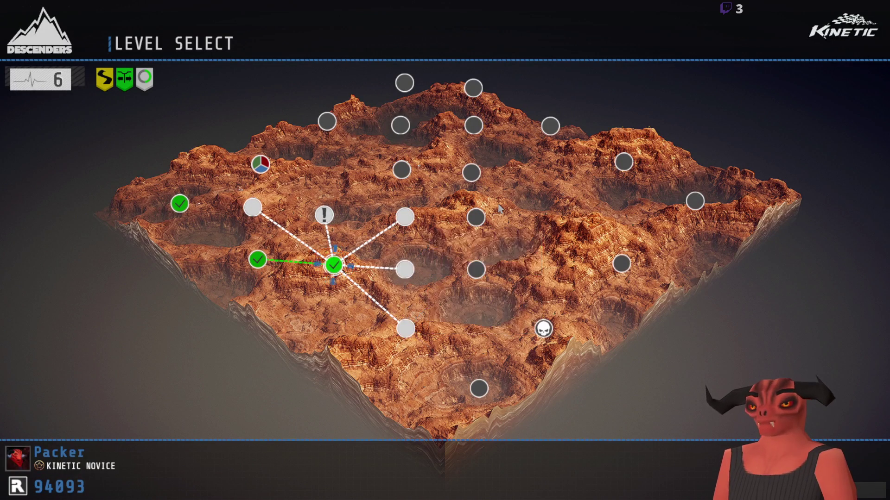
Start the selected race track, ride it to the finish, and continue to the map
key(Return)
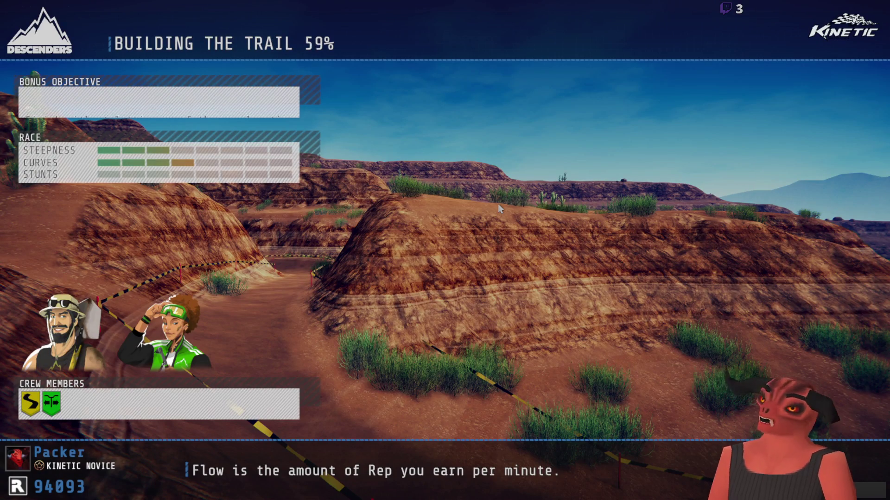
key(Return)
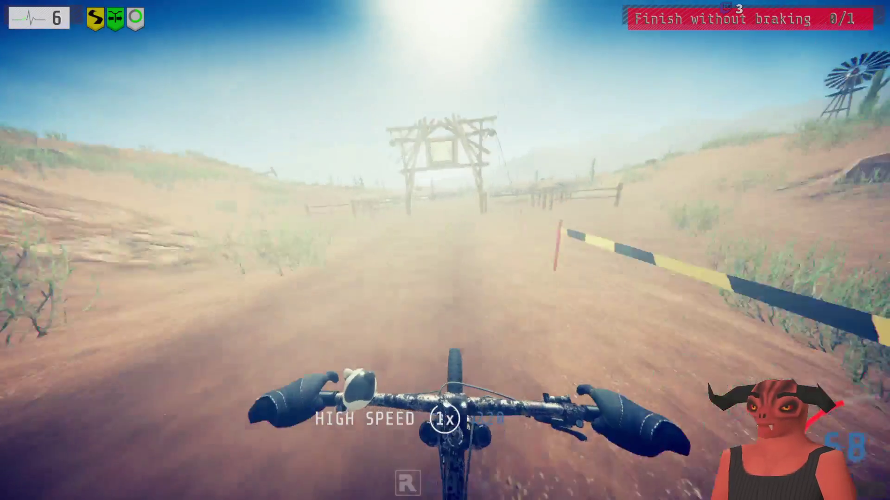
key(Return)
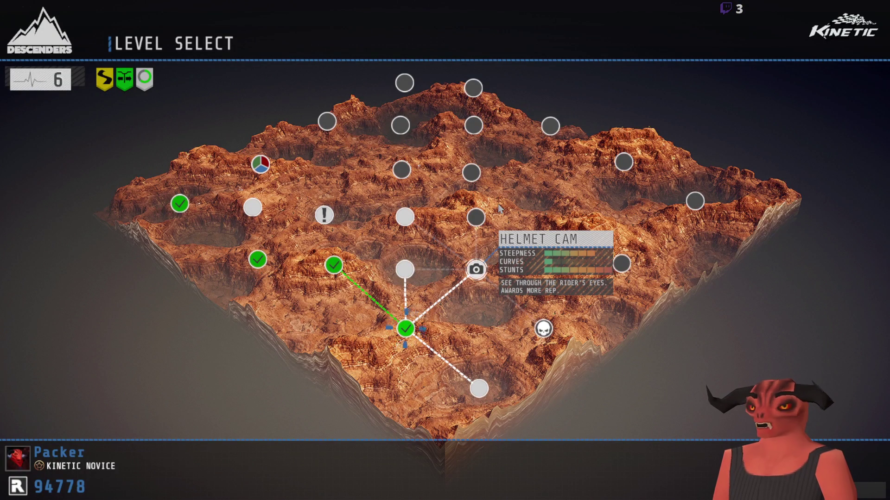
Launch the Helmet Cam track and pedal toward the ramp between the flags
key(Return)
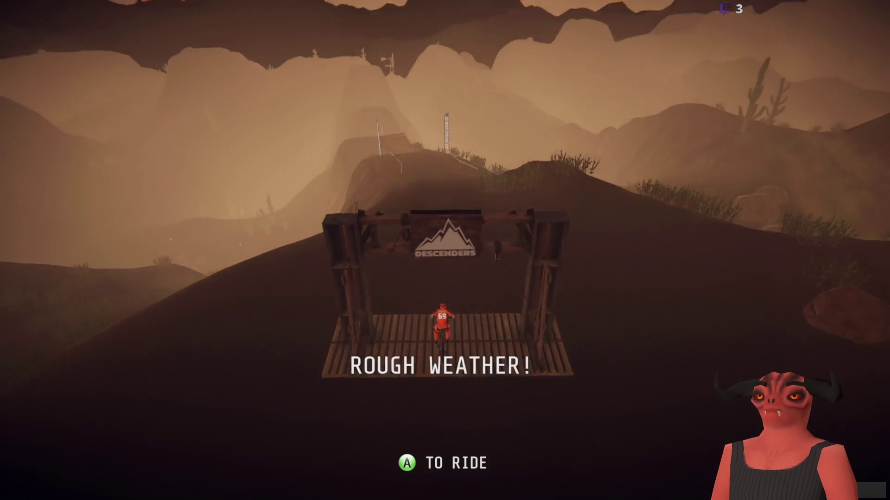
key(Return)
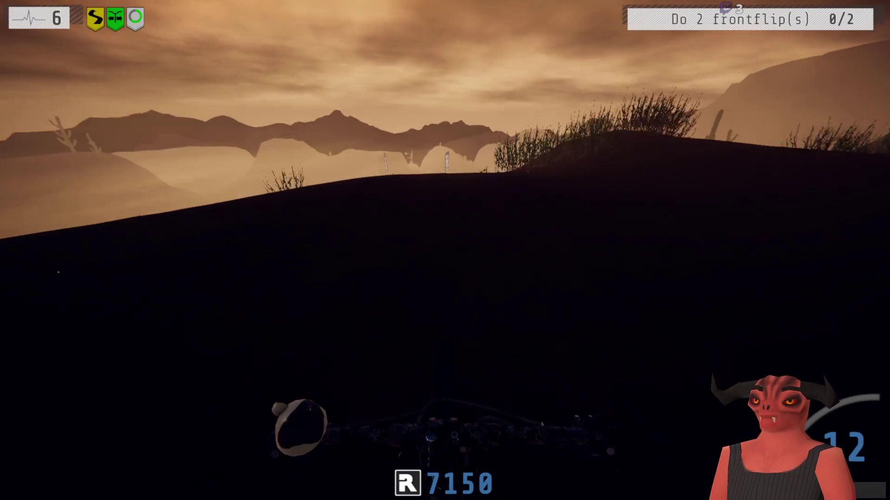
key(w)
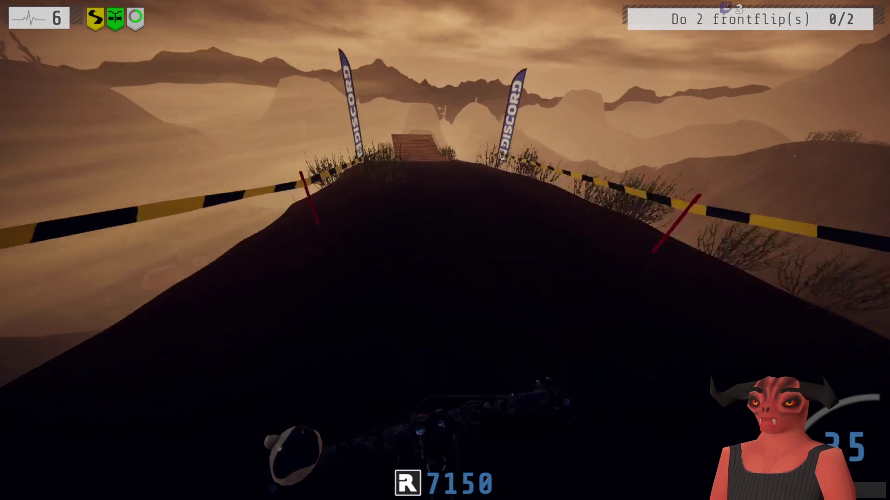
Attempt frontflips off the wooden ramps, then pause the ride
key(Up)
key(Up)
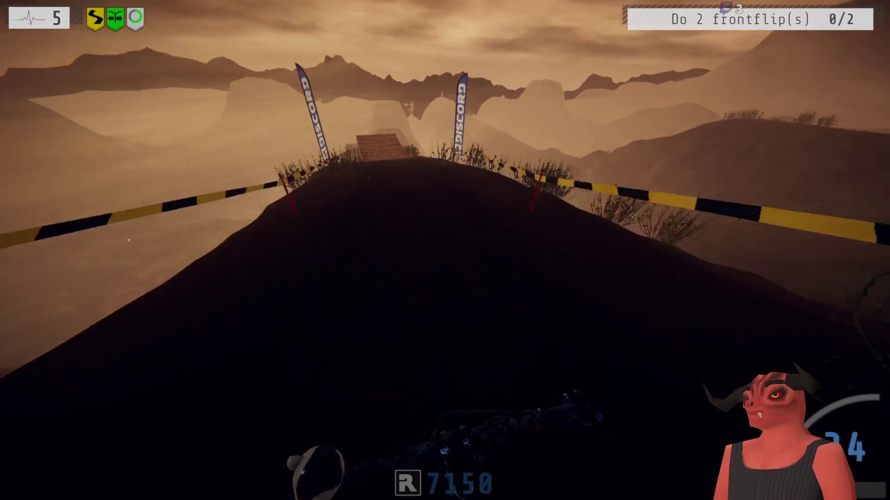
key(Up)
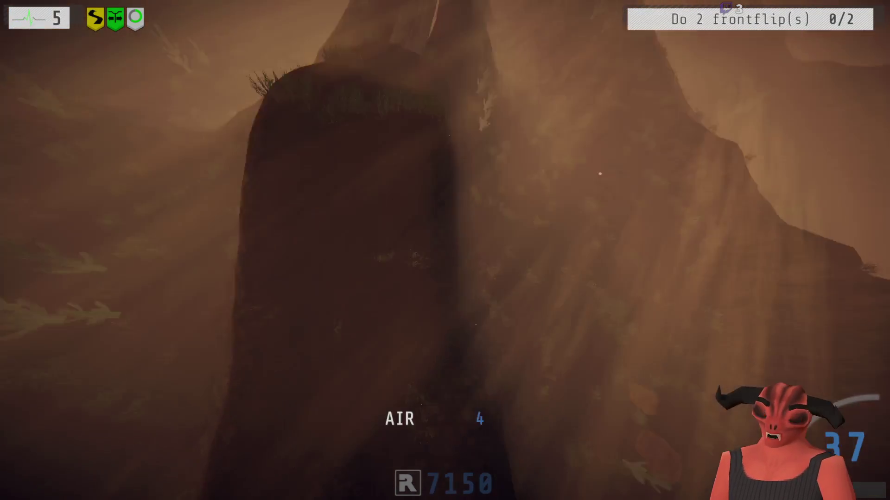
key(Up)
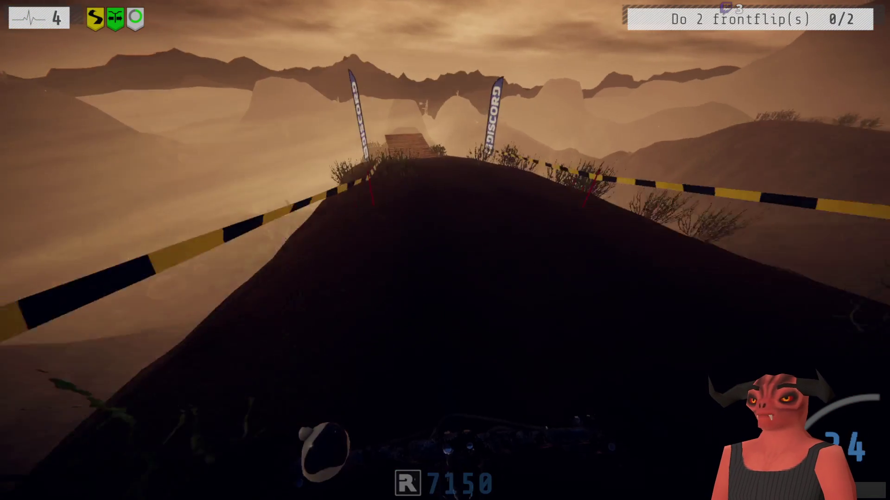
key(Up)
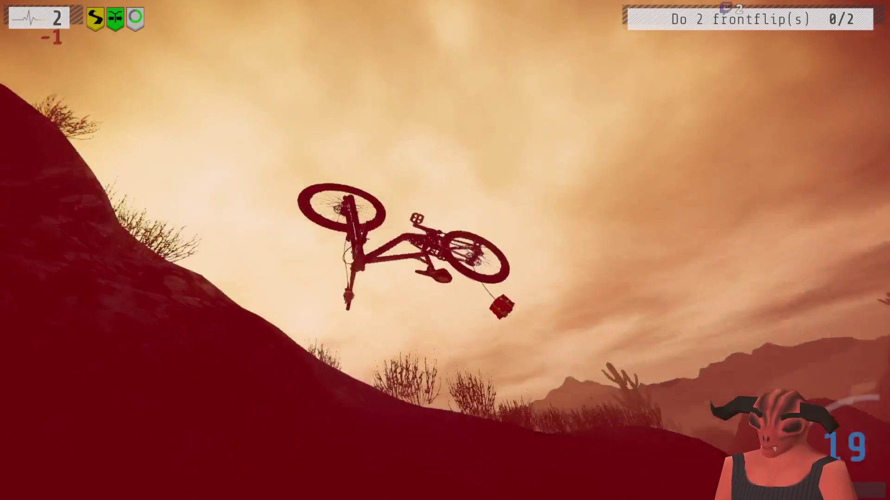
key(Escape)
Enable Bloom and set Shadows to Low in the Graphics settings
key(Down)
key(Down)
key(Up)
key(Return)
key(Up)
key(Return)
key(Down)
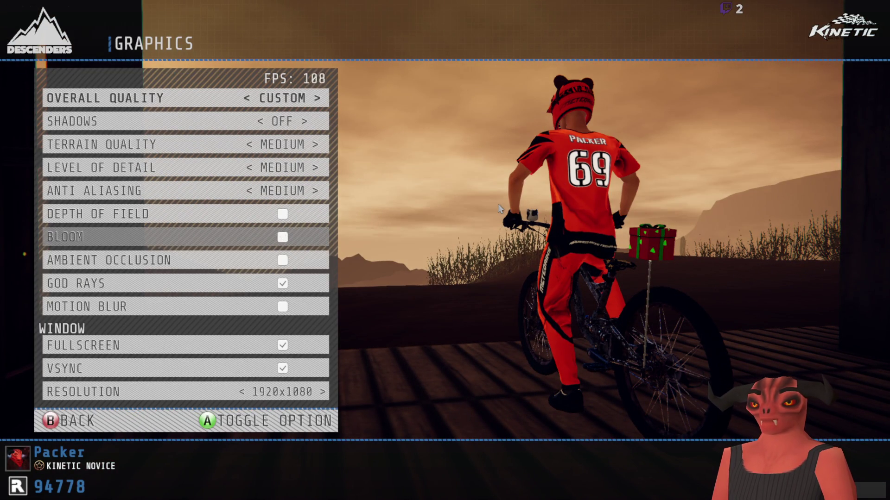
key(Up)
key(Up)
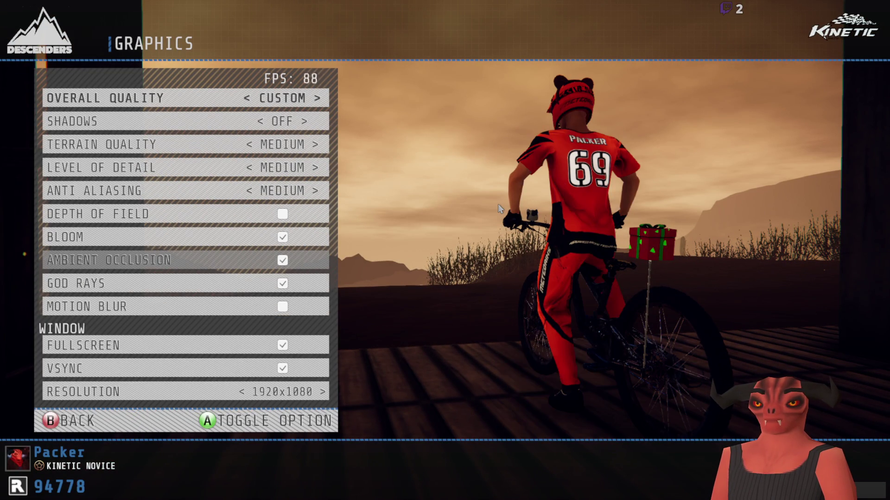
key(Up)
key(Up)
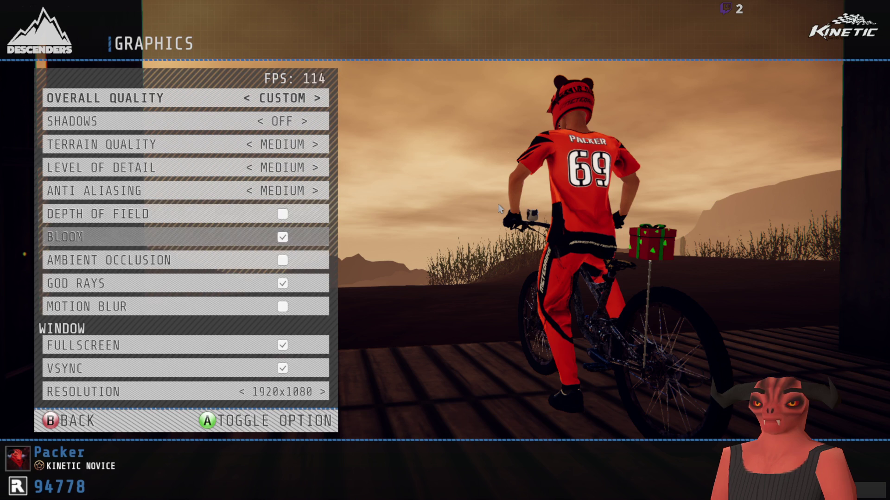
key(Up)
key(Up)
key(Up)
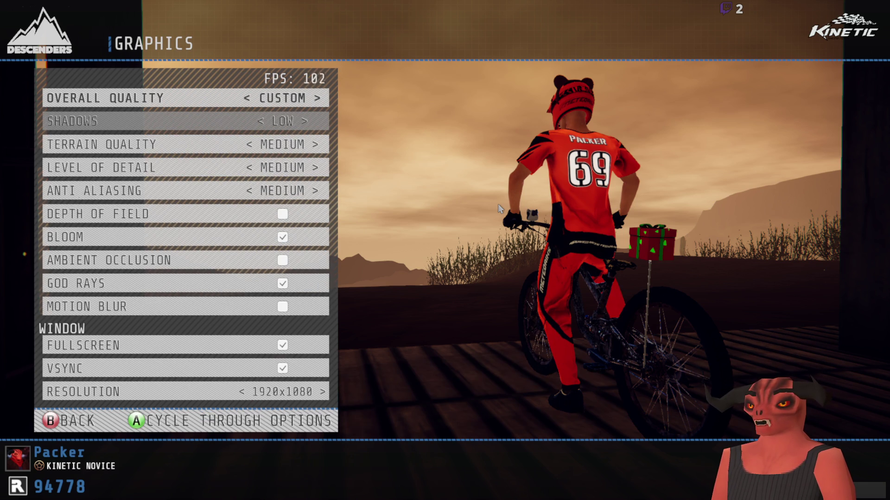
Exit the settings menus and resume riding toward the ramp
key(Escape)
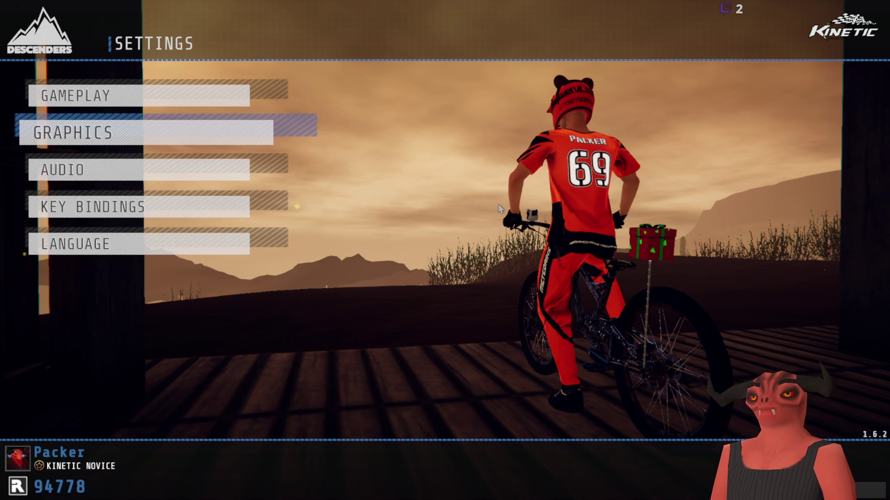
key(Escape)
key(w)
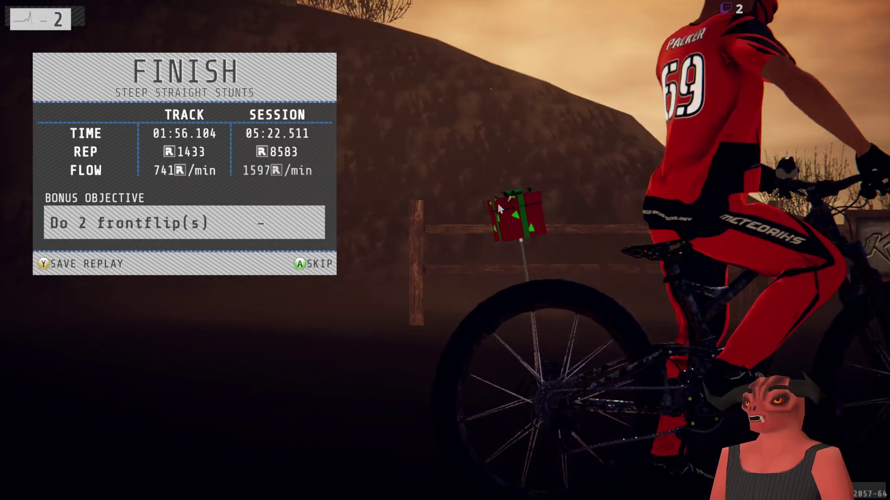
Dismiss the Steep Straight Stunts results to return to the level map
key(Return)
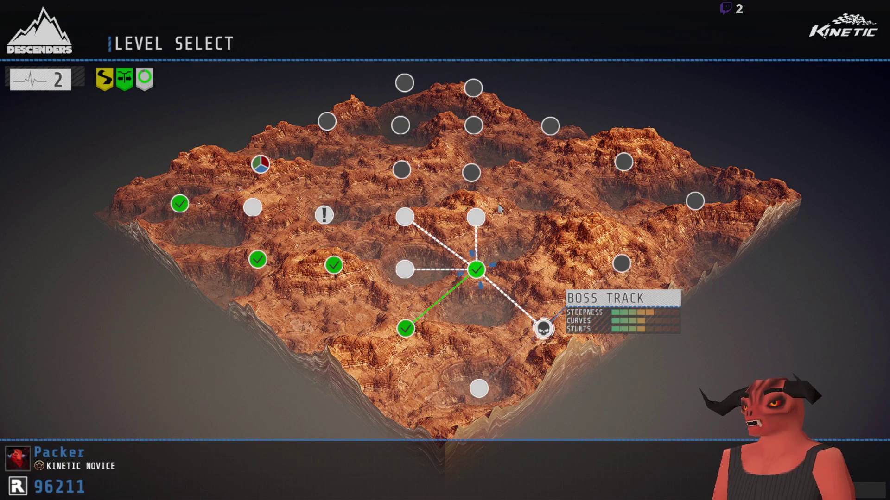
Ride the Boss Track to a 01:02.971 finish and accept the Descenders Jersey Long reward
key(Return)
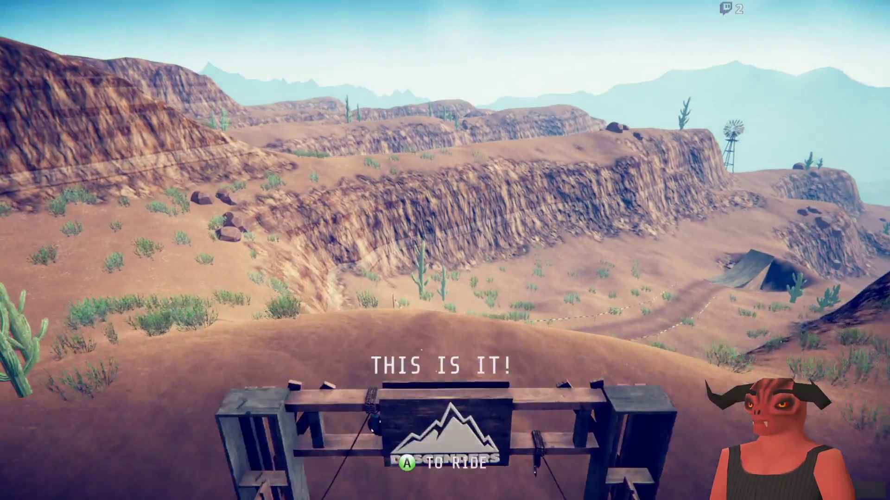
key(Return)
key(w)
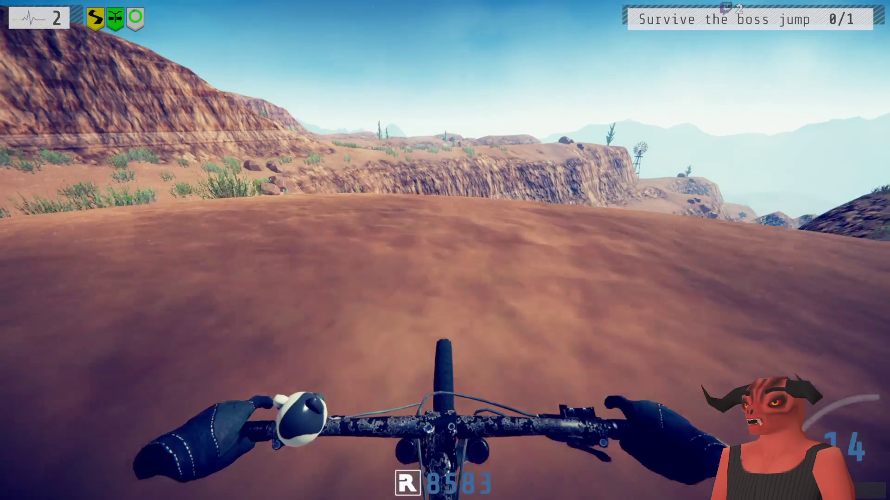
key(d)
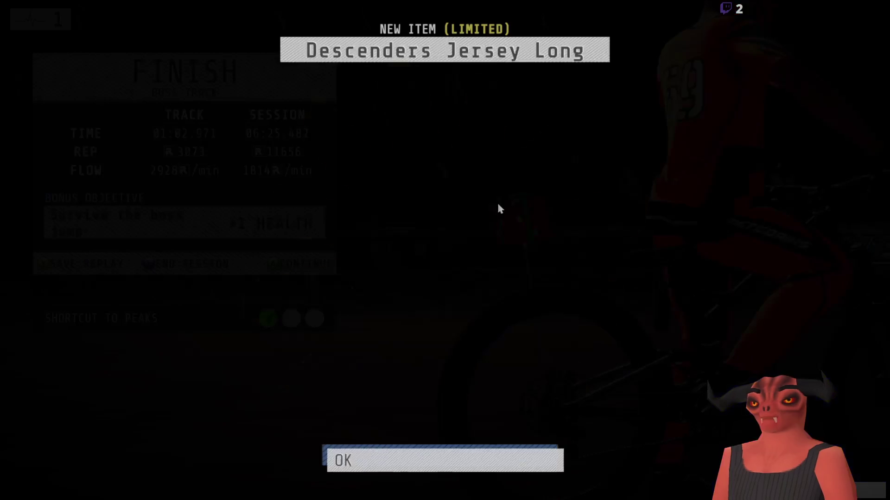
key(Return)
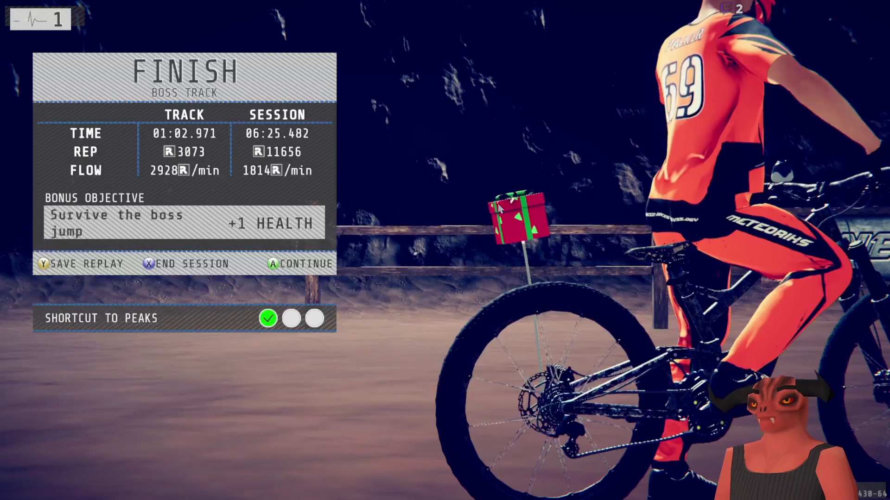
Pass over Prevent Modifiers, hire More Checkpoints and head to the first Peaks track start
key(Return)
key(Right)
key(Right)
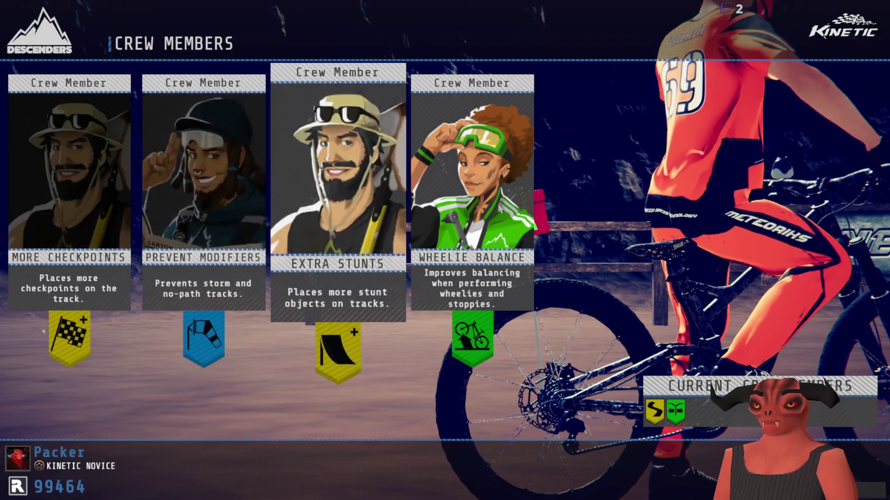
key(Left)
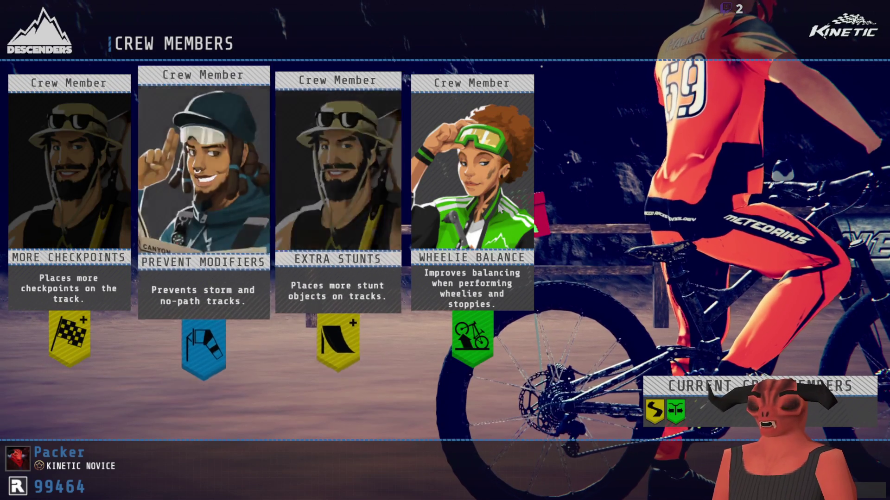
key(Left)
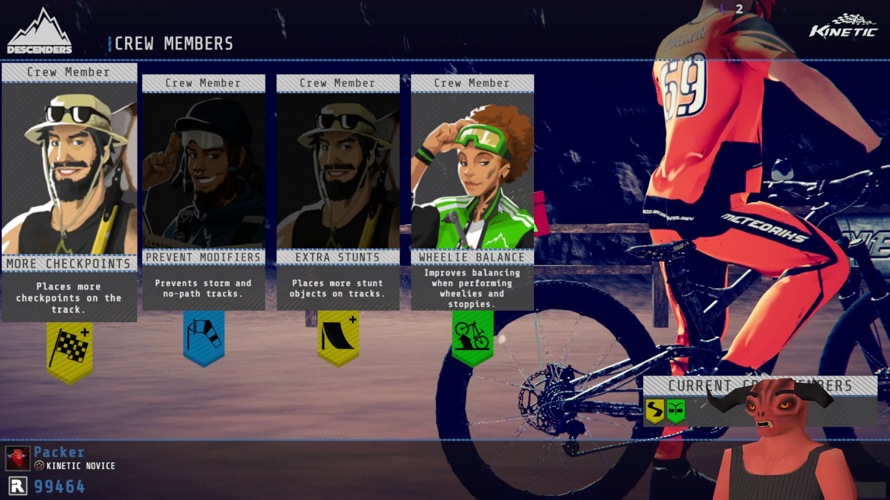
key(Return)
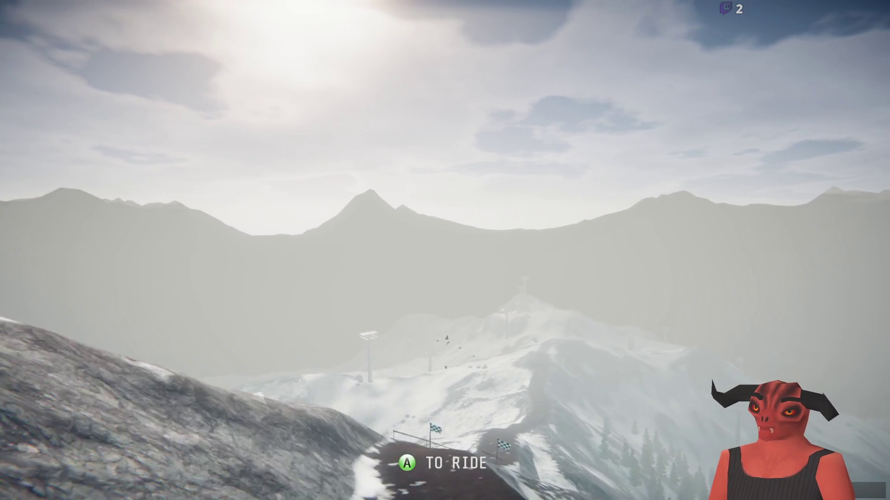
Ride the Peaks track until the run ends Rekt at 07:30.663, earning the Lux Cya Reflector
key(a)
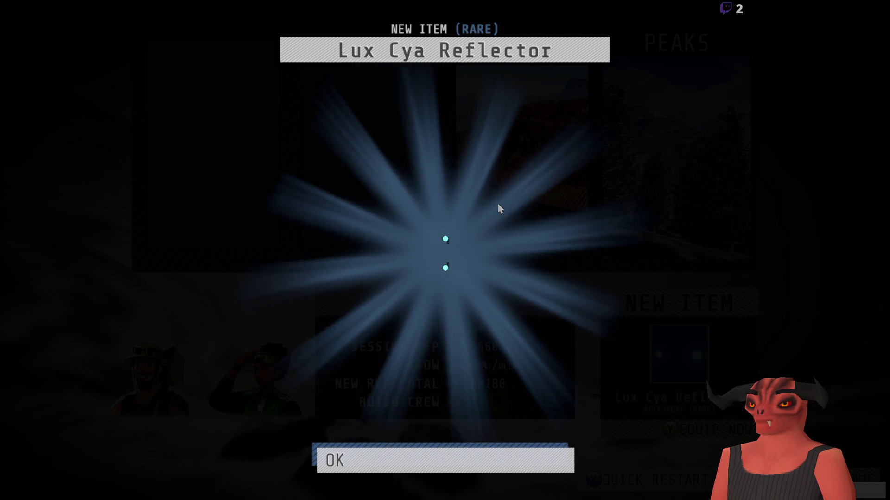
Dismiss the Lux Cya Reflector, results, Task Completed and Career-Plus notices, reaching Game Modes
key(Return)
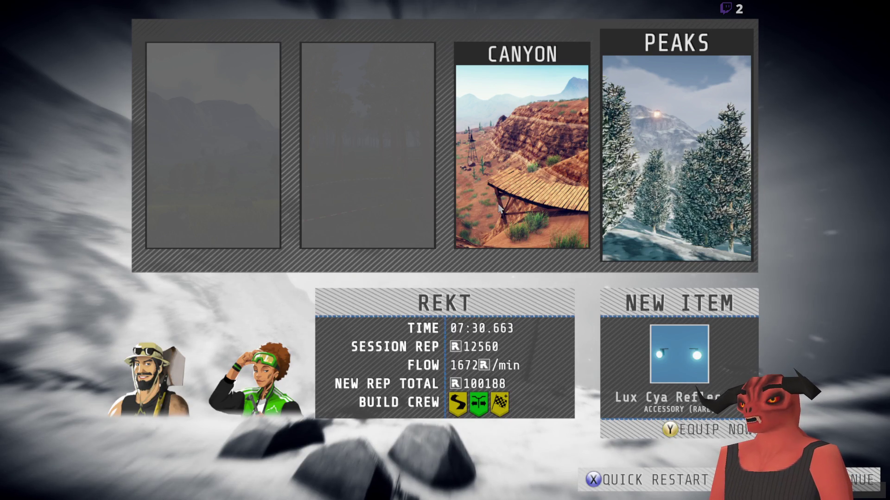
key(Return)
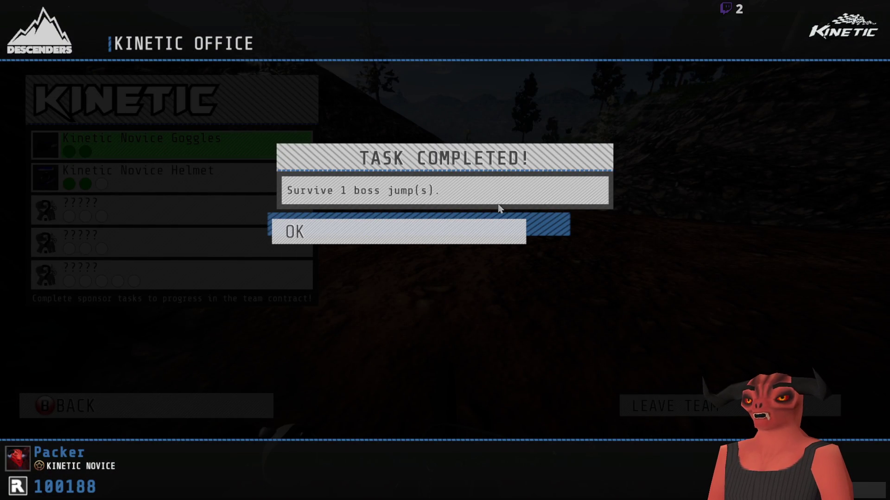
key(Return)
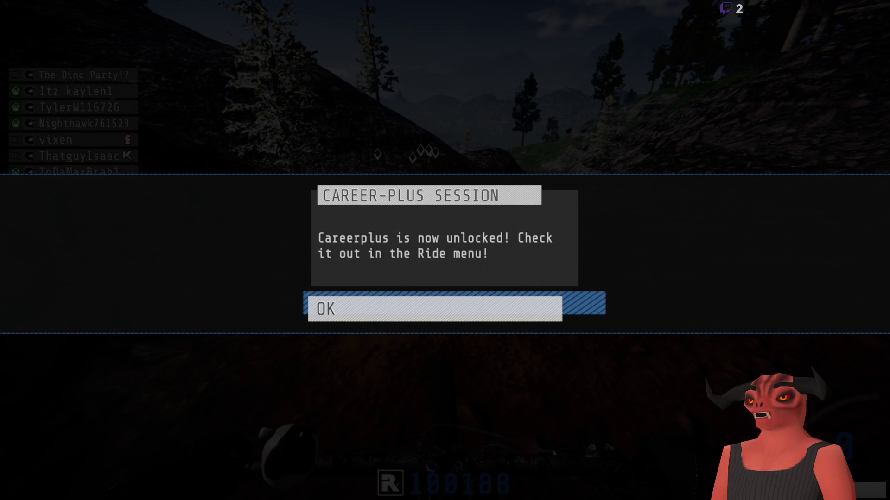
key(Return)
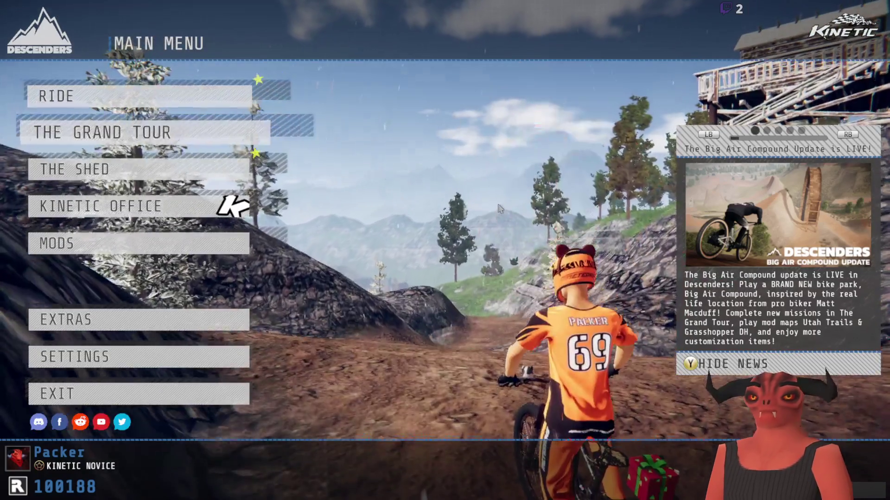
key(Return)
key(Return)
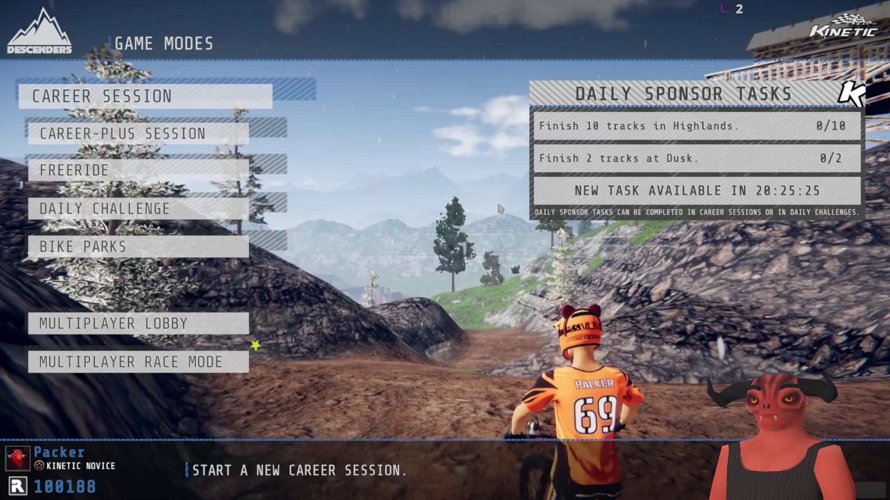
Build a Freeride track from seed in the Desert world and start riding its dunes
key(Return)
key(Down)
key(Return)
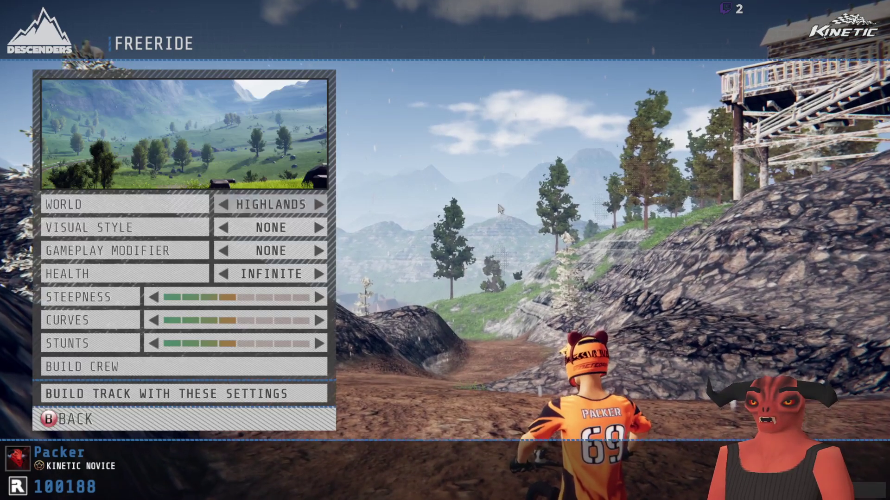
key(Down)
key(Left)
key(Left)
key(Right)
key(Right)
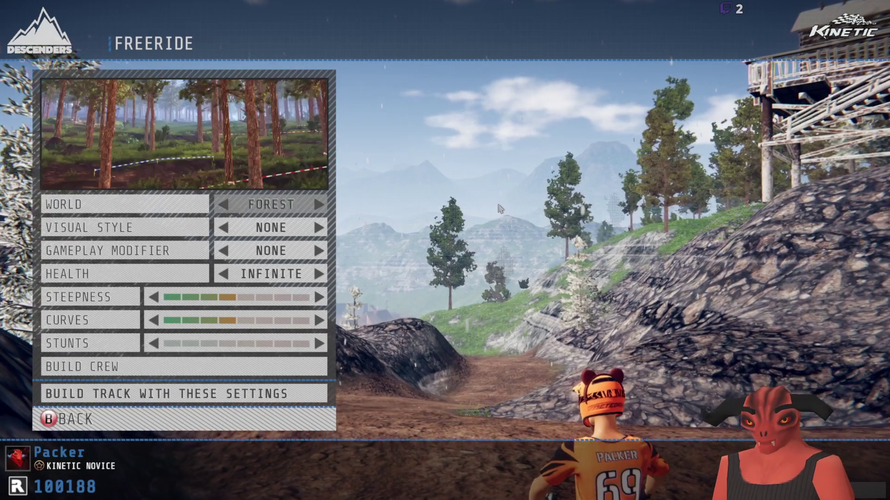
key(Right)
key(Left)
key(Right)
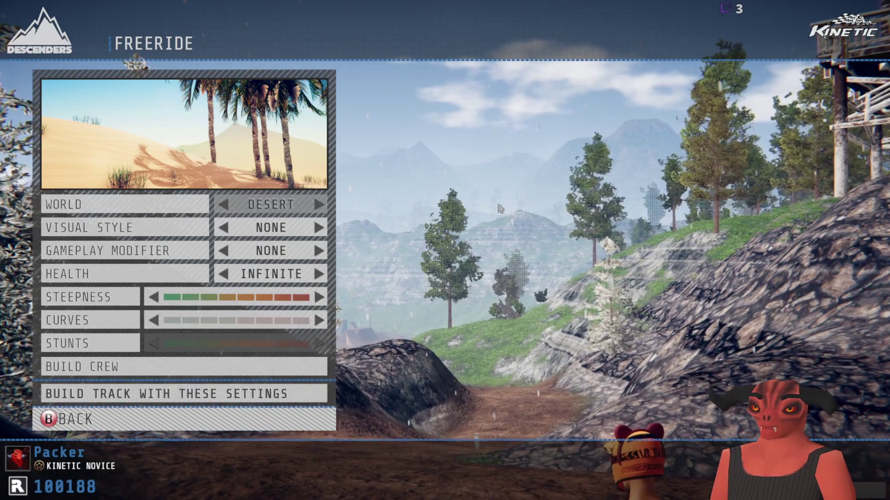
key(Return)
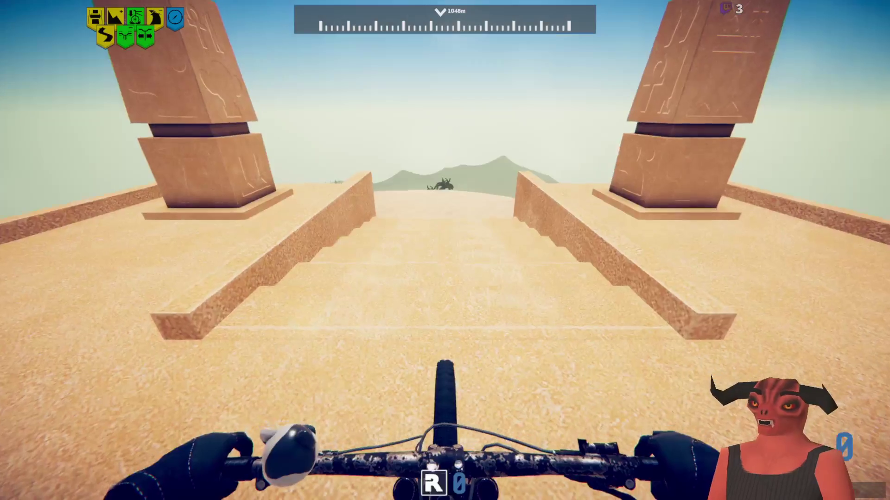
End the Desert freeride run via End Track and End Session to show the FINISH screen
key(Escape)
key(Down)
key(Down)
key(Down)
key(Return)
key(Down)
key(Return)
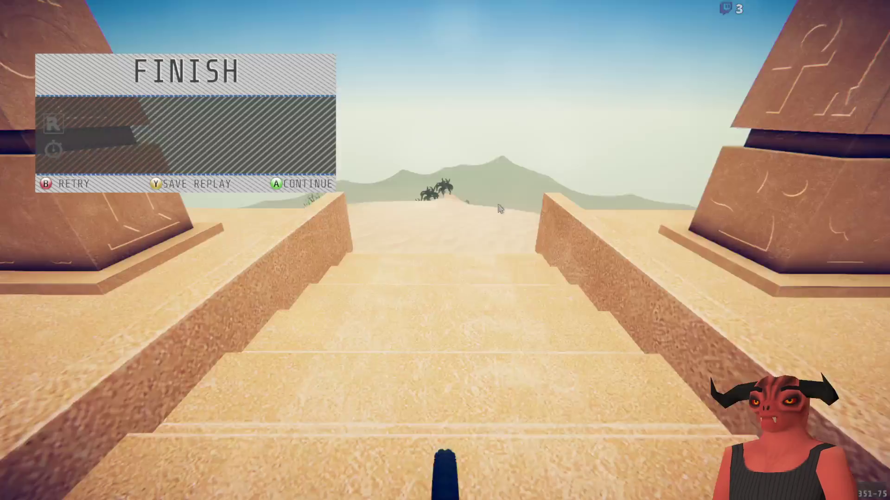
Build a new Desert track at dusk and leave the start gate
key(Return)
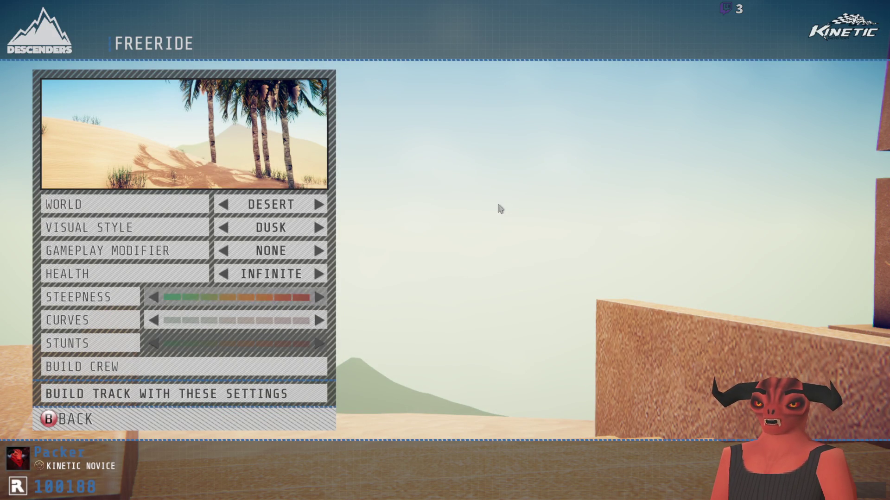
key(Return)
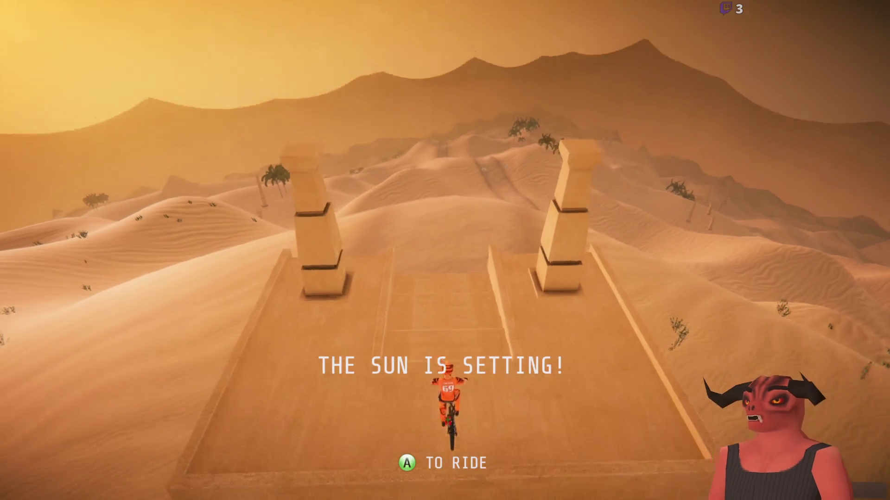
key(Return)
Ride down the dunes, jumping and landing past the checkered flags
key(w)
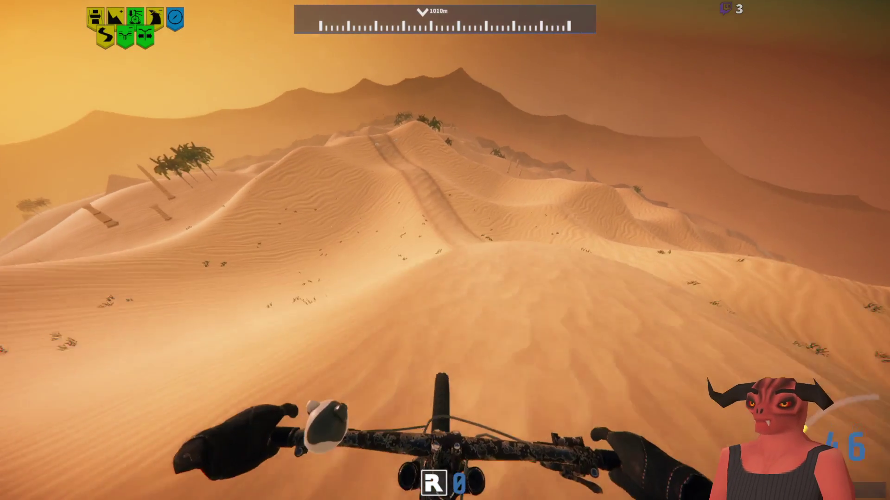
key(a)
key(d)
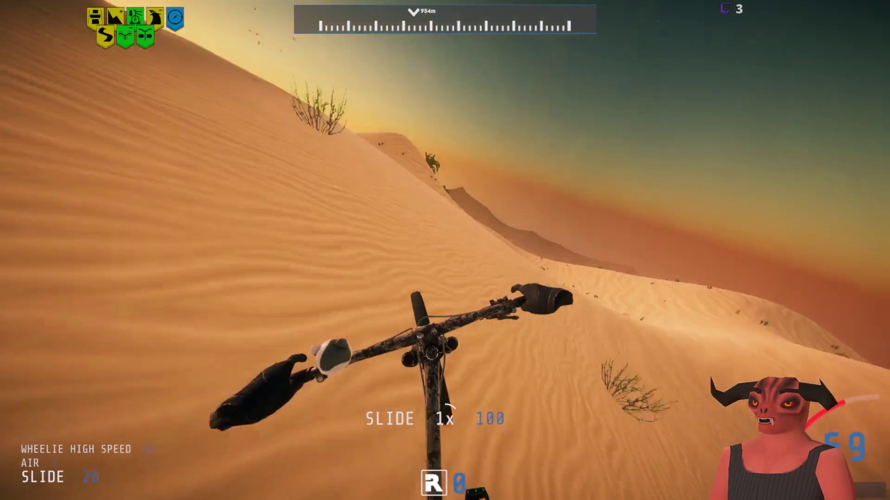
key(a)
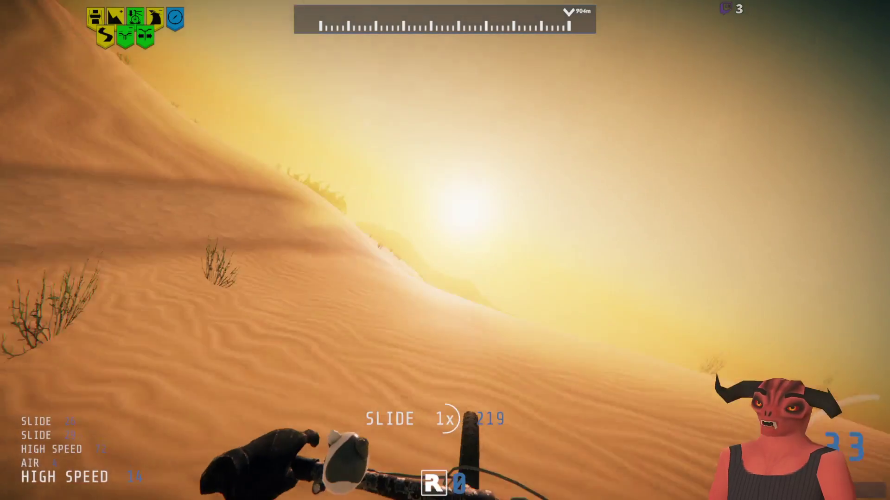
key(d)
key(d)
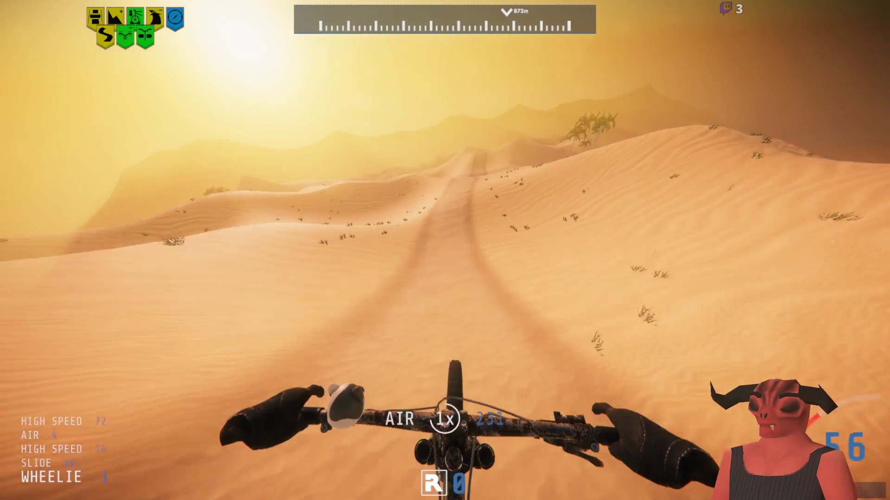
key(a)
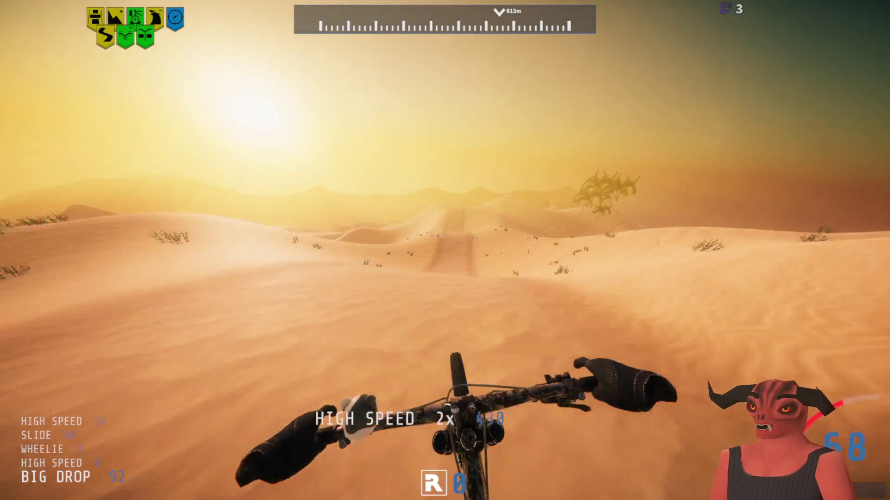
key(d)
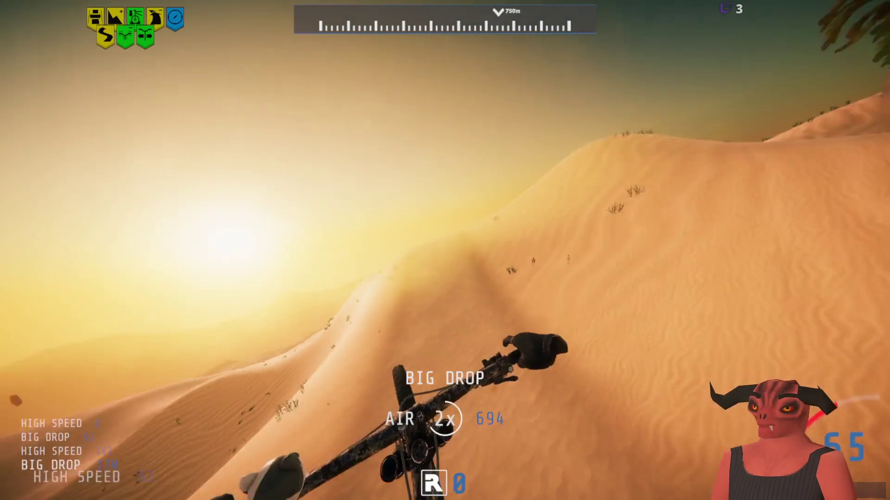
key(d)
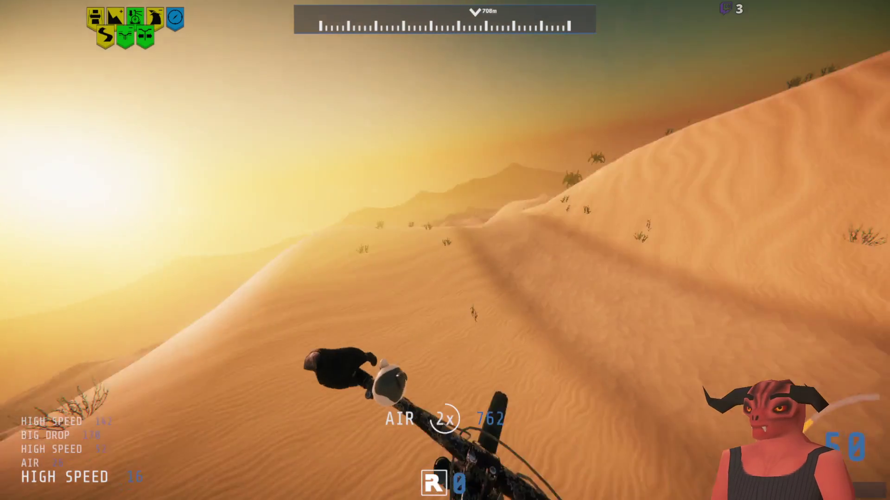
key(a)
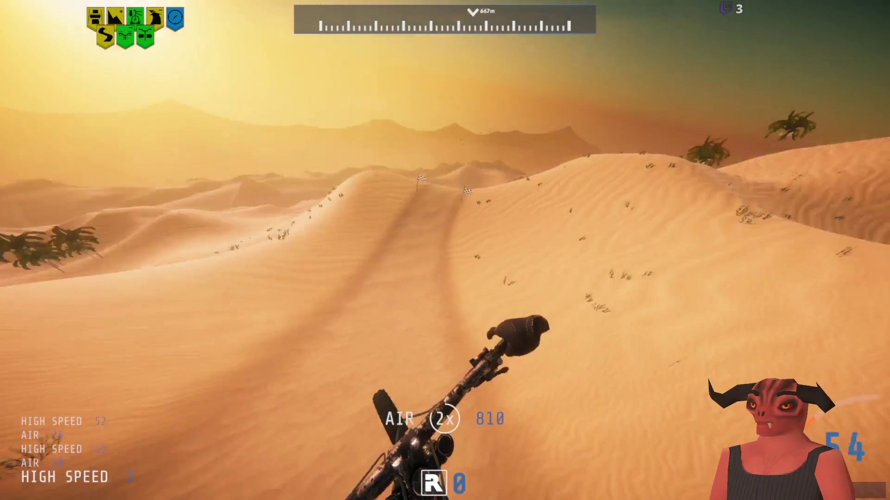
key(a)
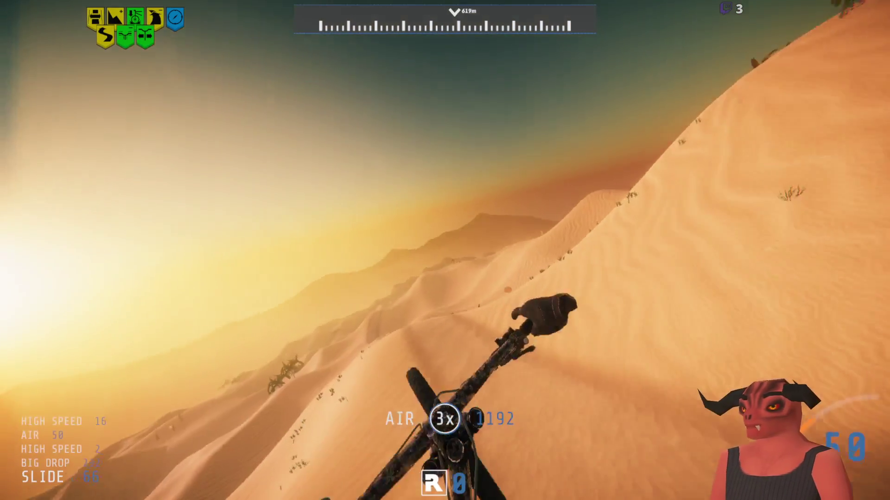
key(d)
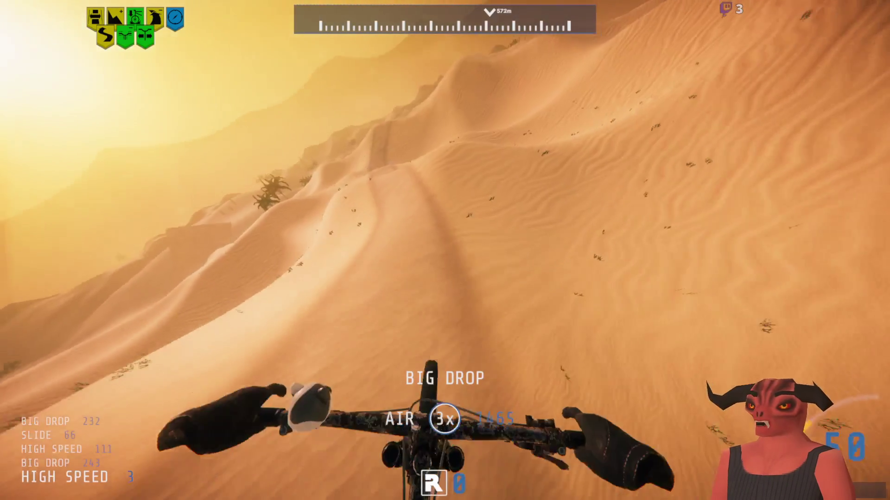
key(a)
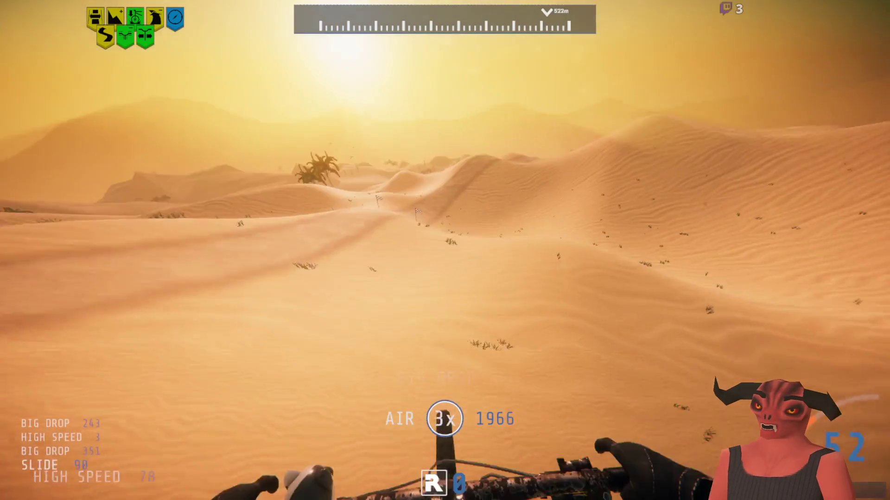
Launch off the dune crest, respawn after crashing, and backflip the big drop
key(w)
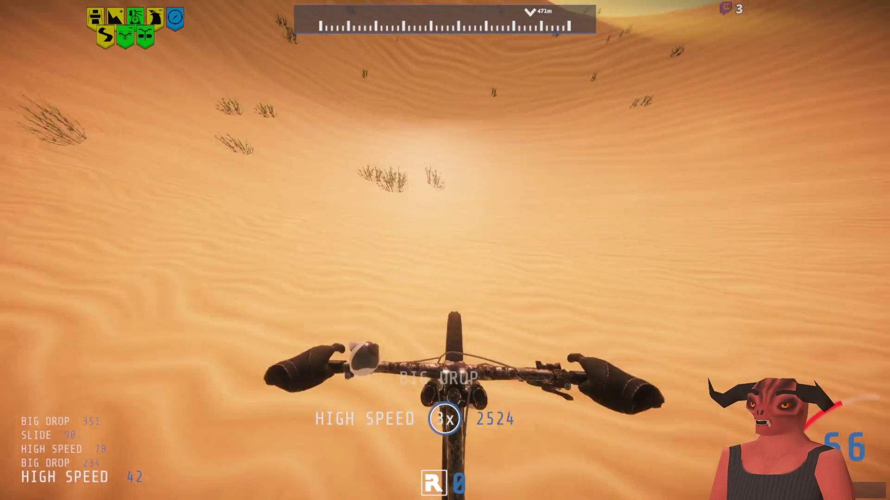
key(a)
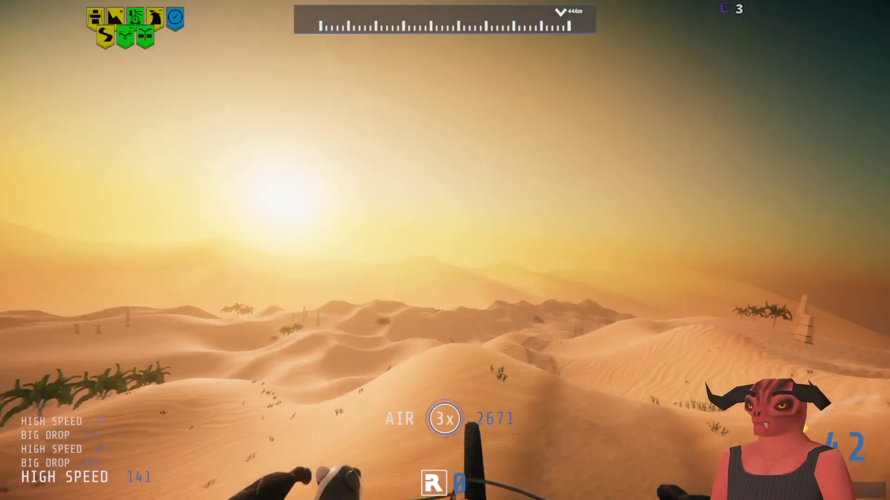
key(w)
key(d)
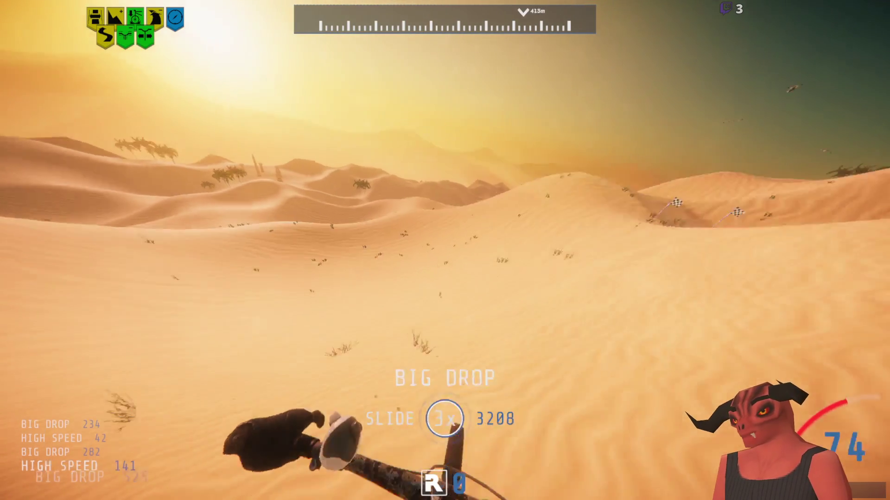
key(d)
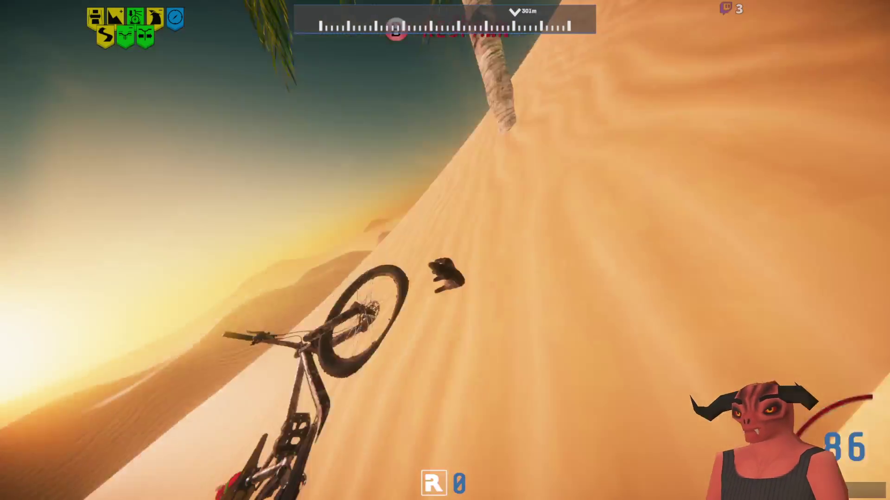
key(b)
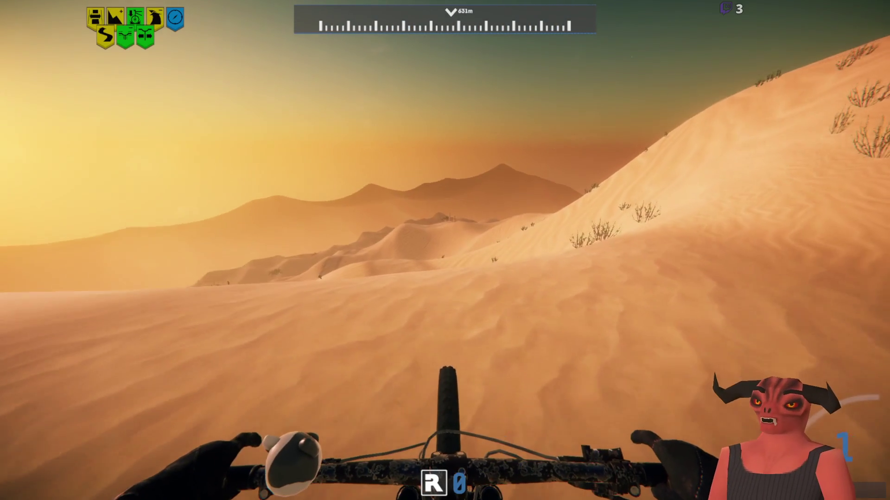
key(a)
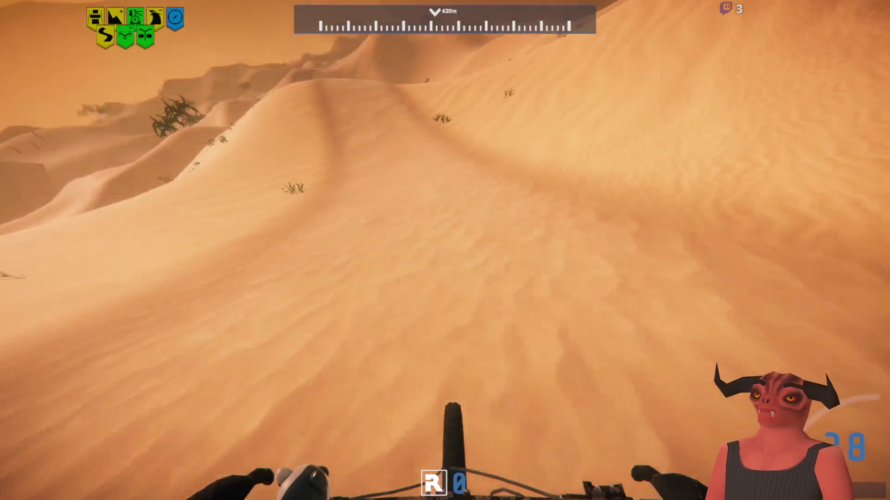
key(w)
key(w)
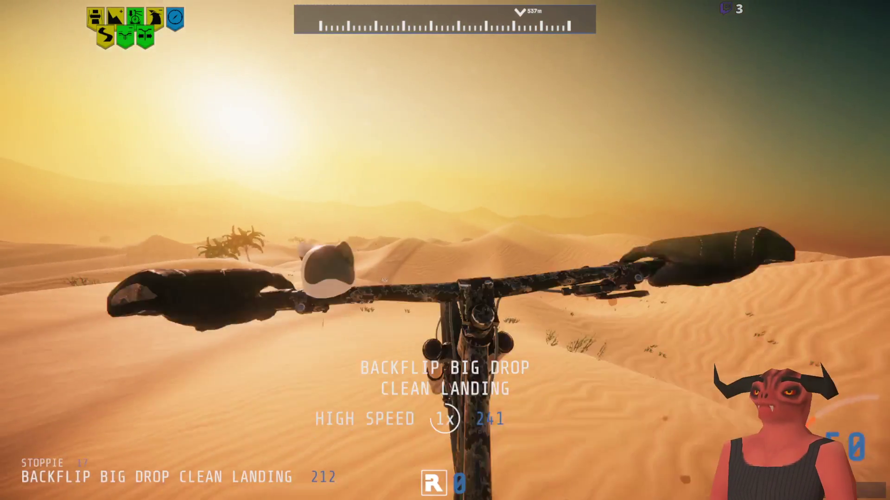
key(s)
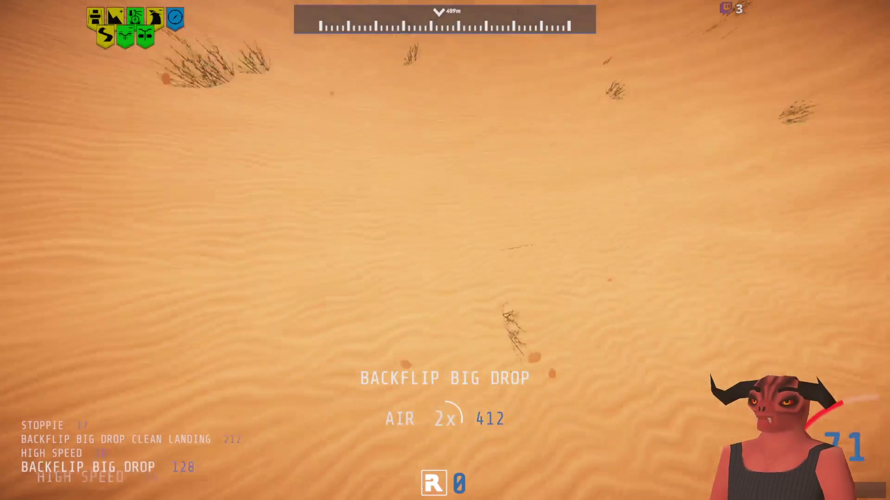
Pause the ride and choose End Track to reach the End Session confirmation
key(Escape)
key(Up)
key(Return)
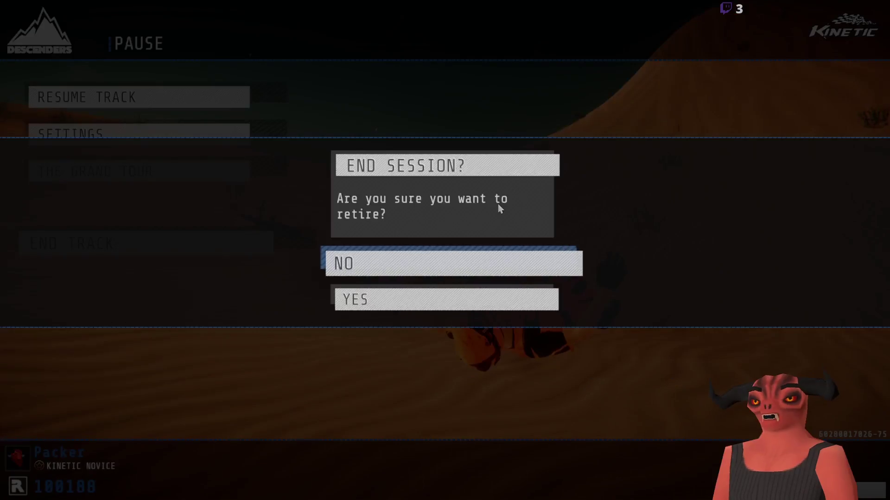
Retire from the desert run, switch the world to Forest, build the track and start riding
key(Down)
key(Return)
key(Return)
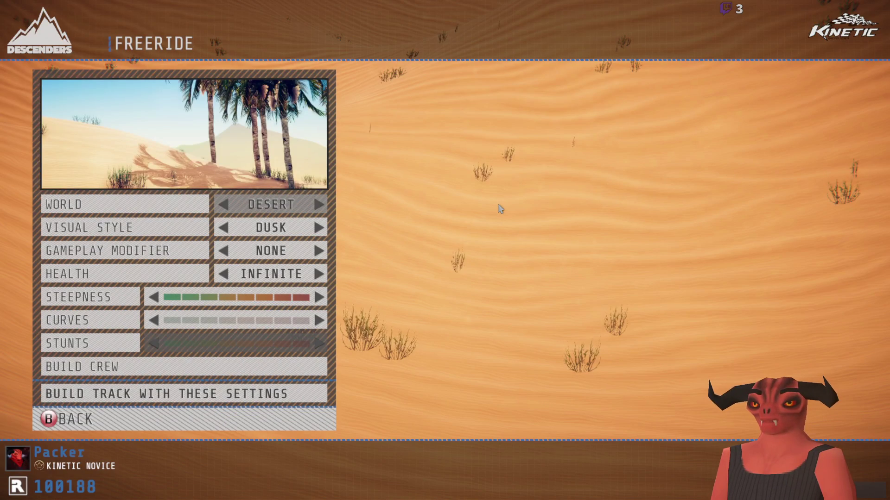
key(Left)
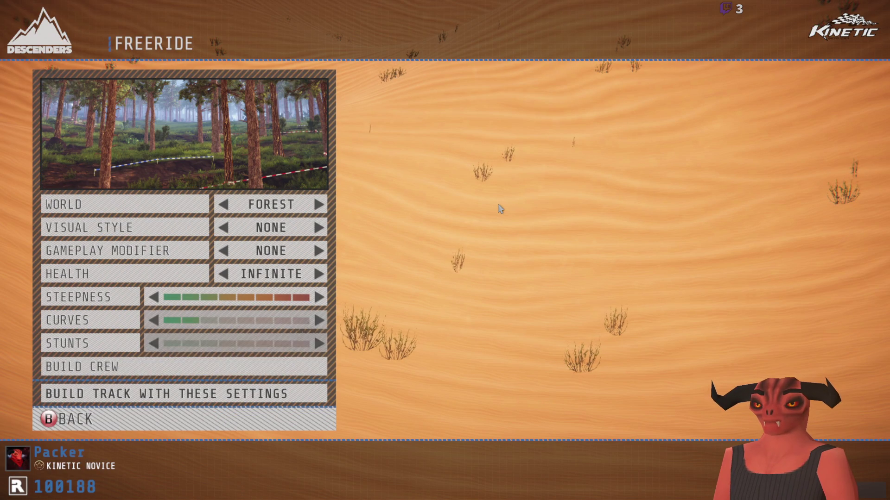
key(Return)
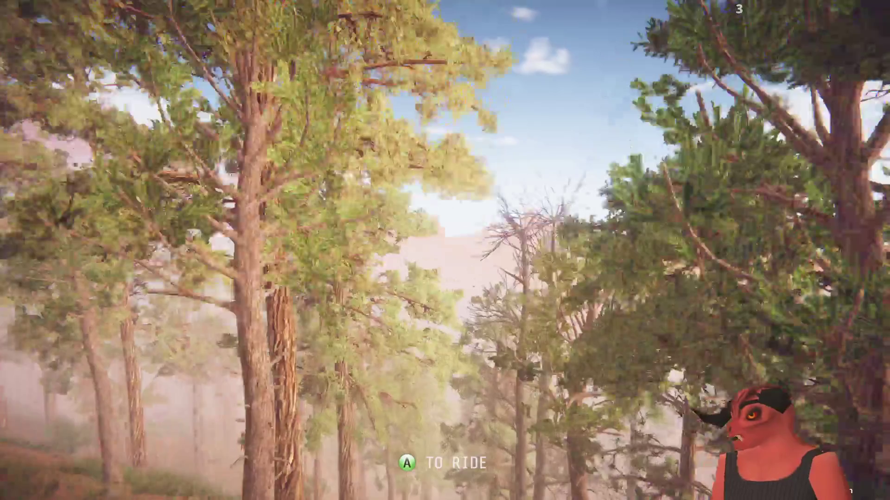
key(a)
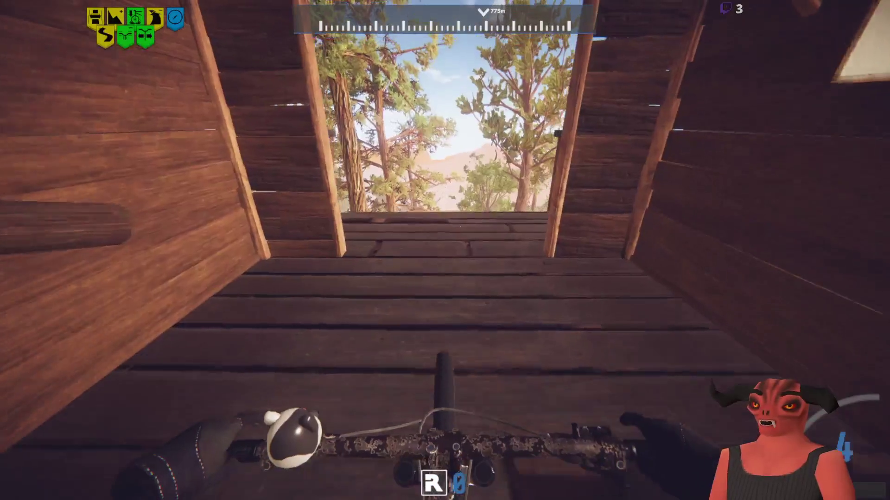
Ride the forest trail with a backflip and hard left slides, then relaunch from the start ramp
key(w)
key(s)
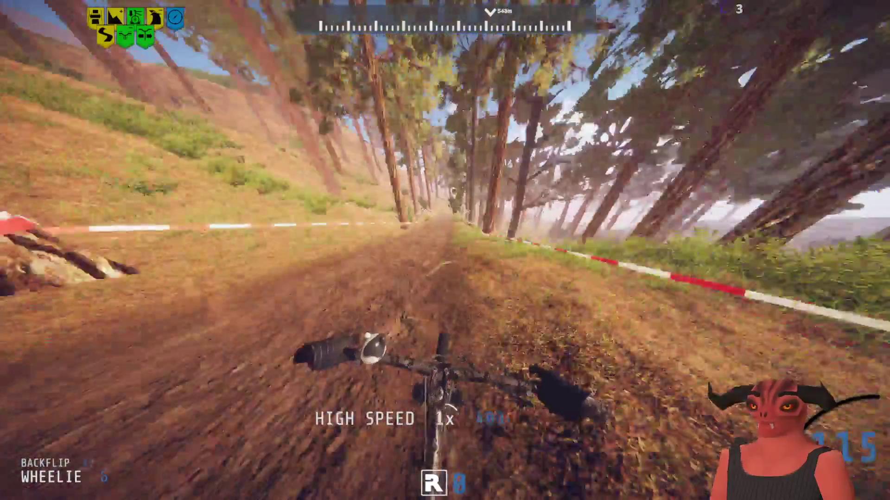
key(a)
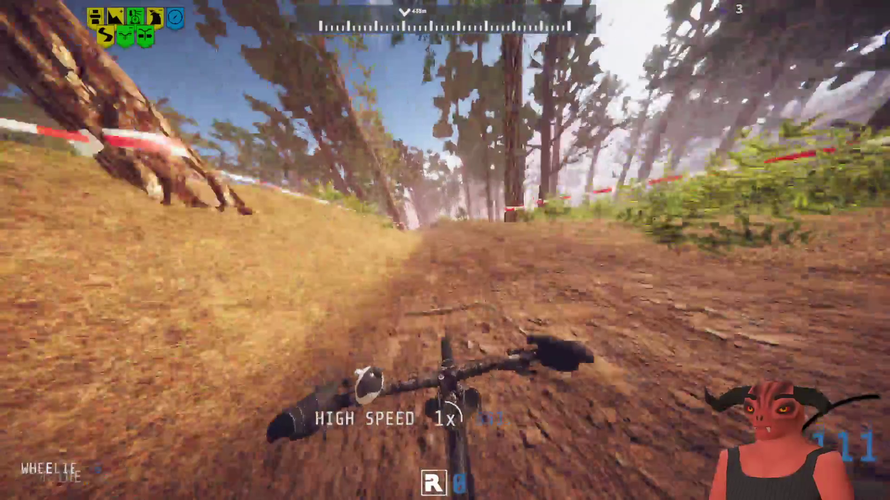
key(a)
key(Up)
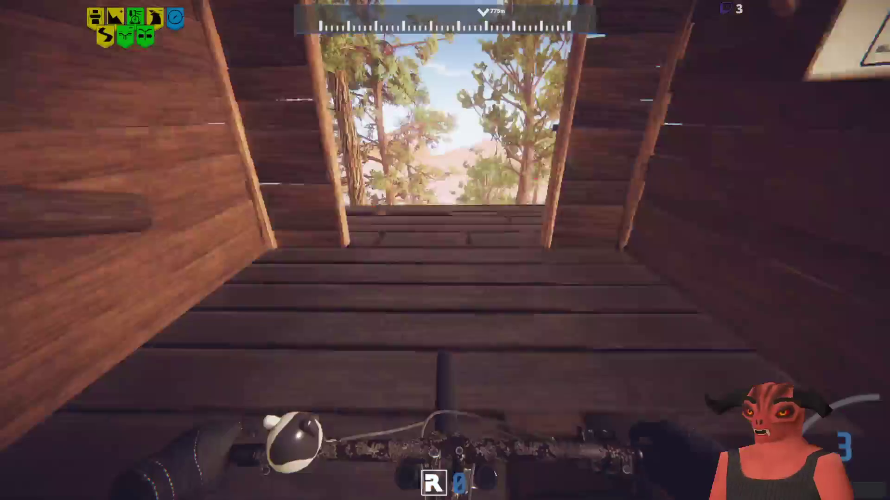
key(Up)
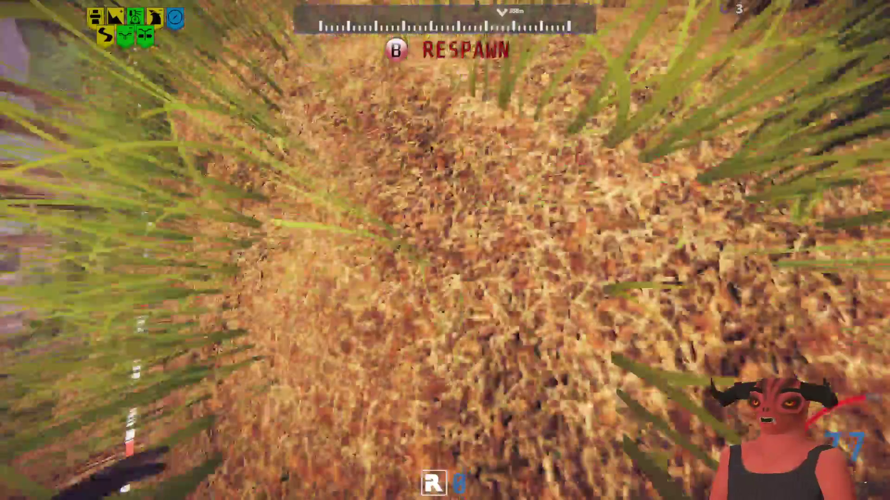
Respawn after the crash, then retire from the forest run via End Track and YES
key(b)
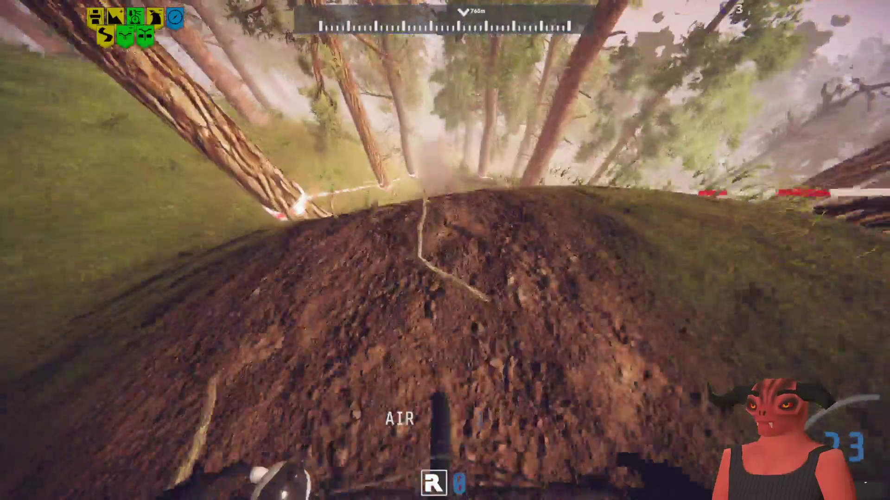
key(Escape)
key(Down)
key(Down)
key(Down)
key(Return)
key(Down)
key(Return)
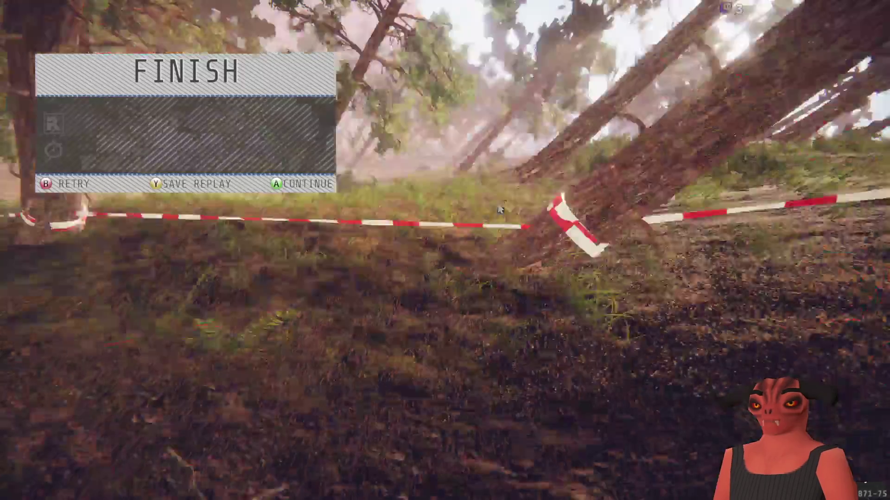
Build and ride another forest track, end it after crashing, and start the fresh trail
key(Return)
key(Return)
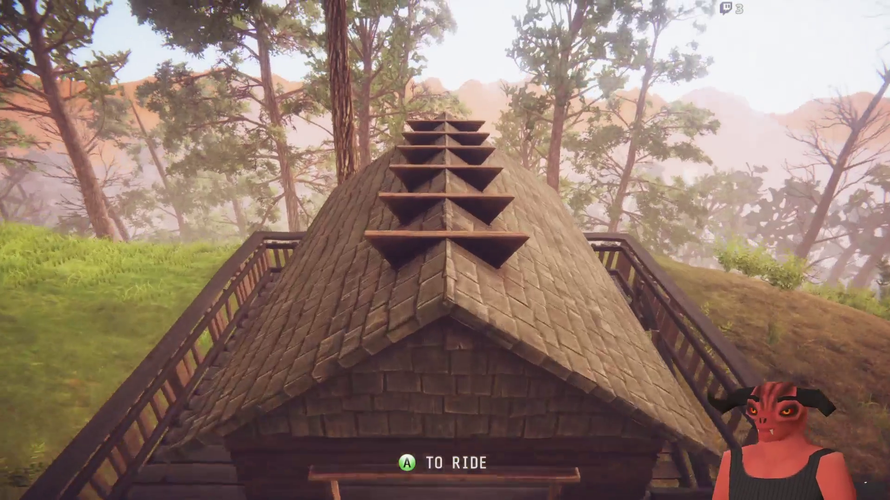
key(Return)
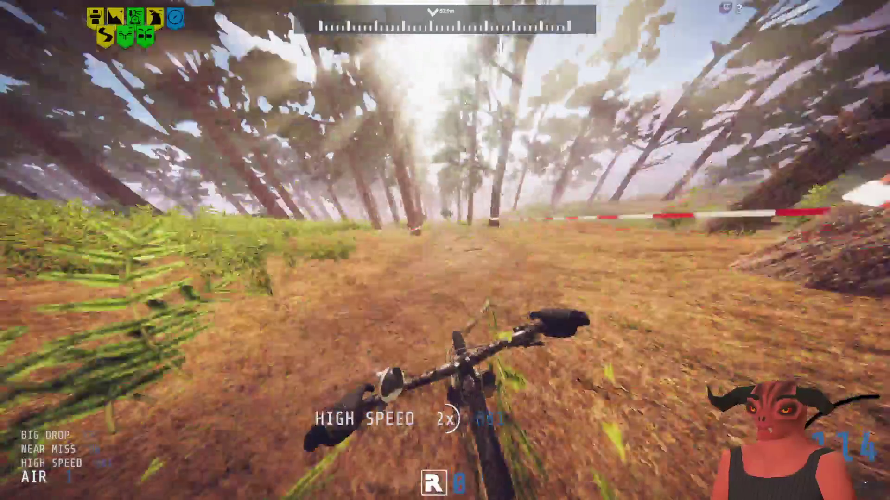
key(Escape)
key(Return)
key(Return)
key(Return)
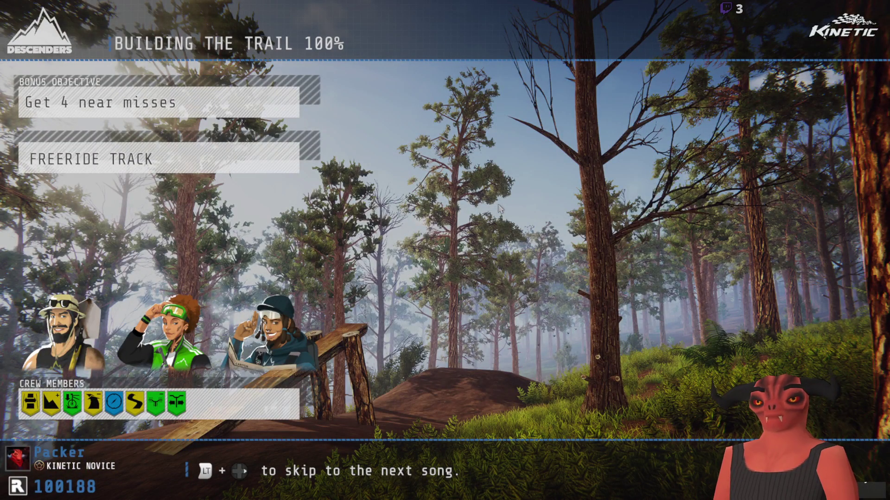
key(Return)
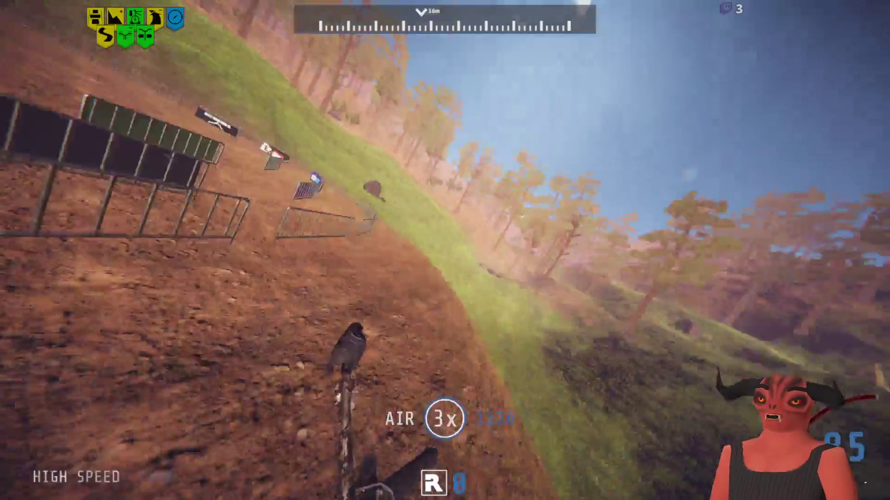
Pause after the crash, retire from the forest ride and continue past the finish results
key(Escape)
key(Down)
key(Down)
key(Down)
key(Return)
key(Down)
key(Return)
key(Return)
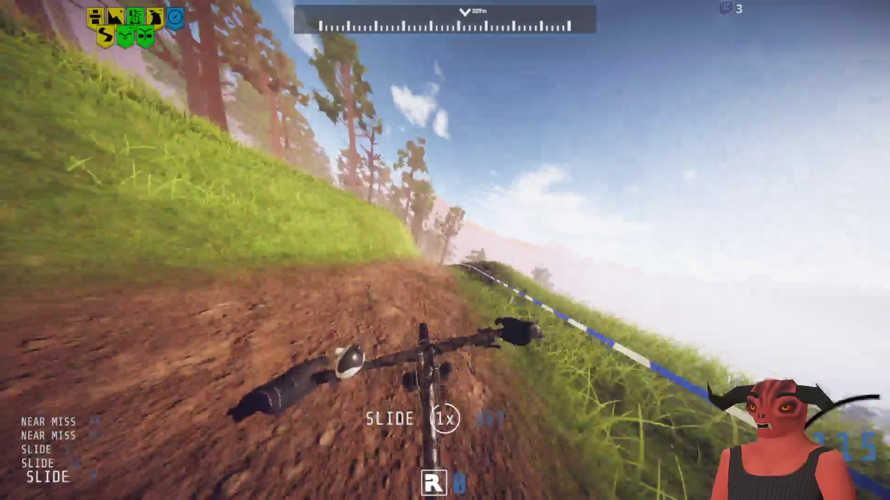
After crashing off the trail, end the track and build a new trail with the same settings
key(Escape)
key(Down)
key(Down)
key(Down)
key(Return)
key(Down)
key(Return)
key(Return)
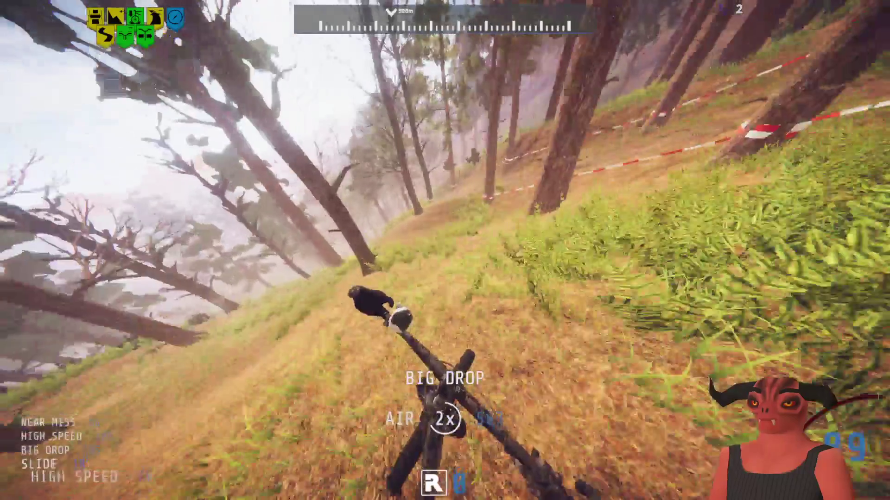
End that session too and return to the Freeride track settings
key(Escape)
key(Down)
key(Down)
key(Down)
key(Return)
key(Down)
key(Return)
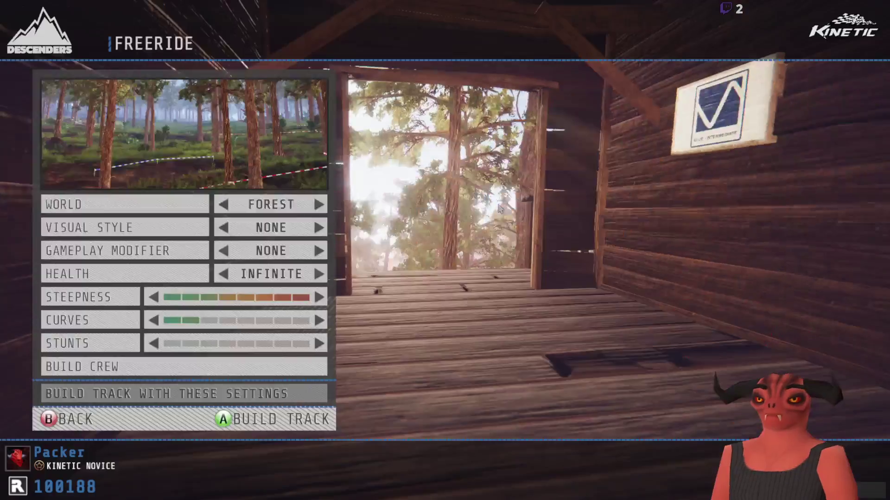
Build a new forest trail, ride it to the finish for 2740 rep, and return to track settings
key(Return)
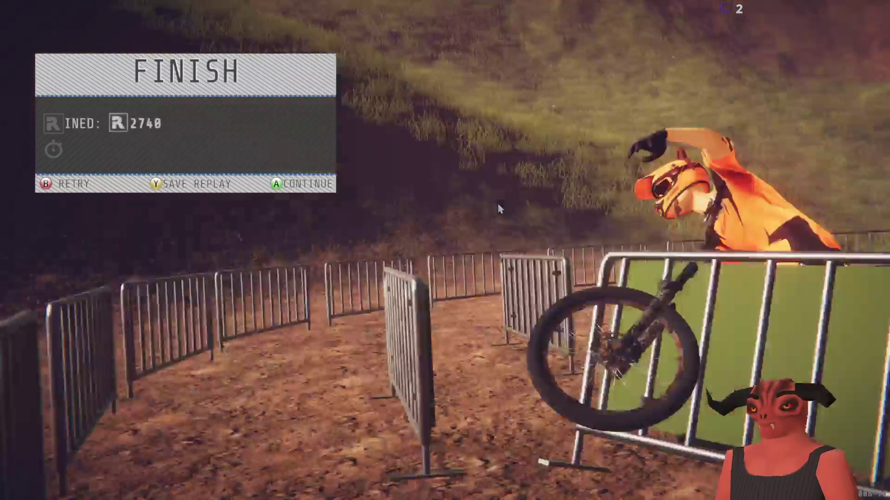
key(Return)
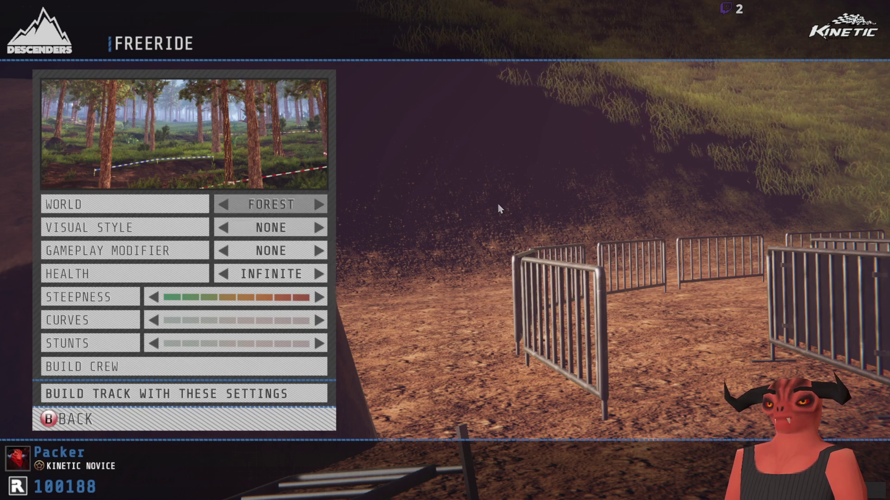
Build another forest trail, ride down it past the flags and tape to the finish, then build again
key(Return)
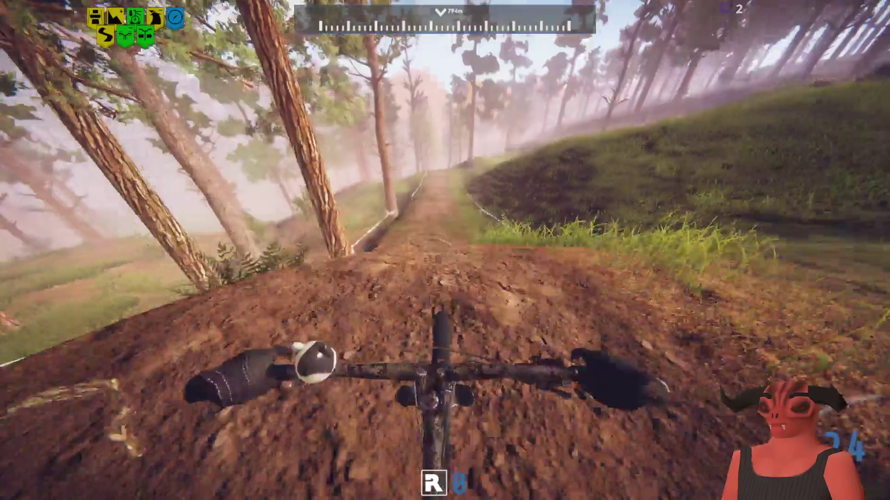
key(w)
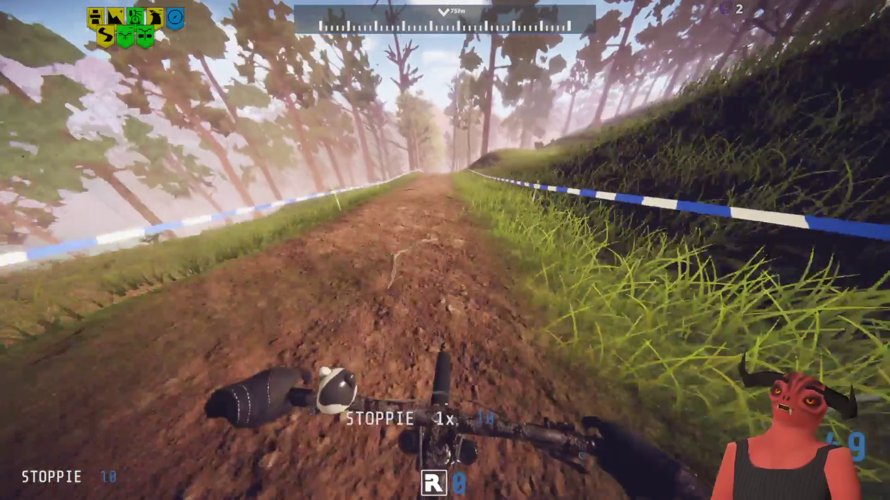
key(w)
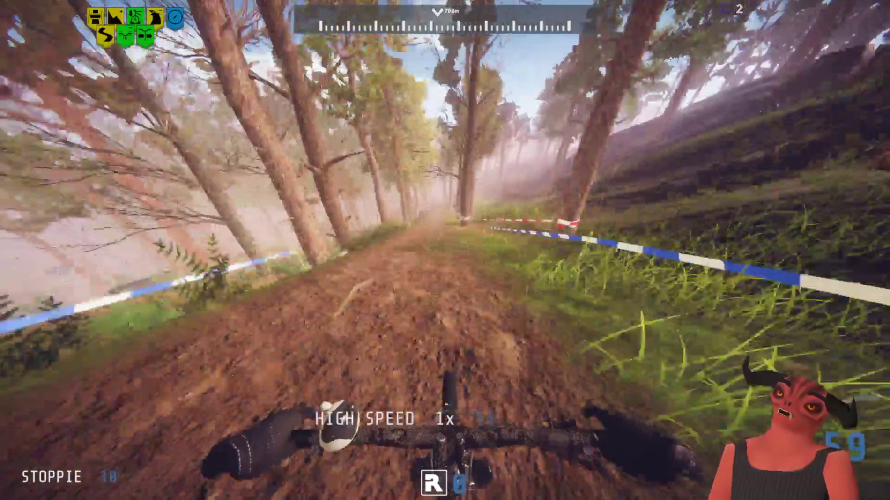
key(w)
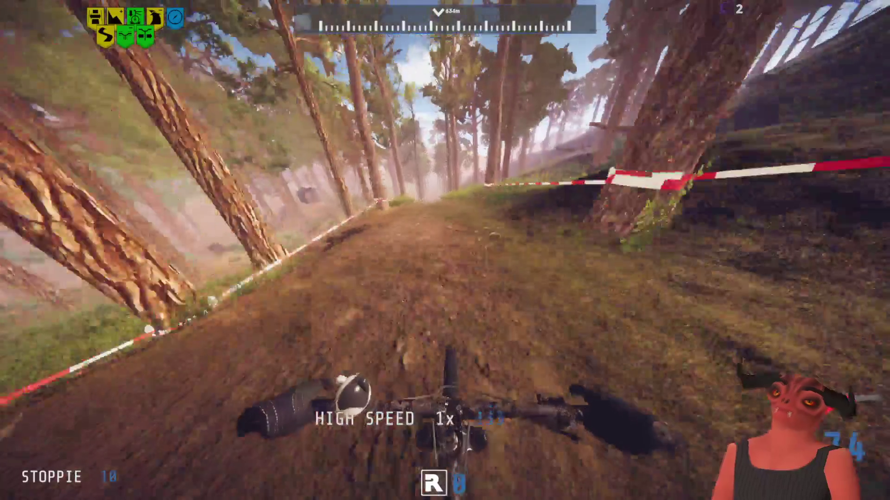
key(w)
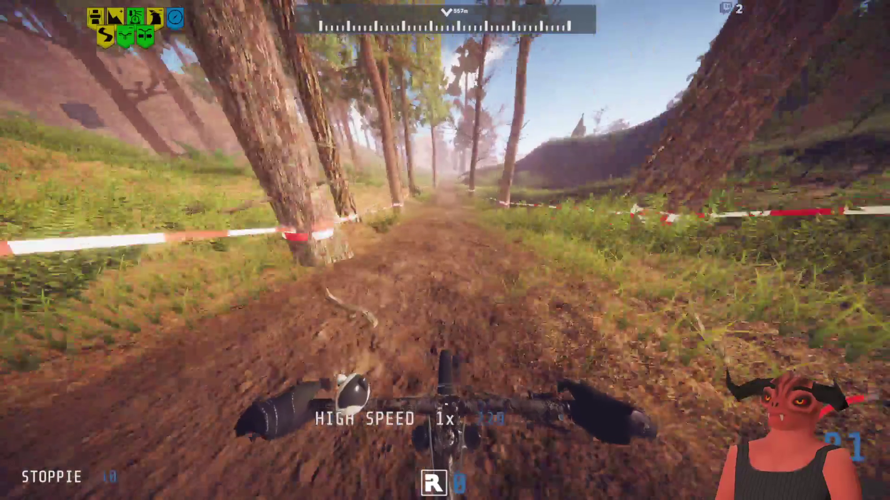
key(w)
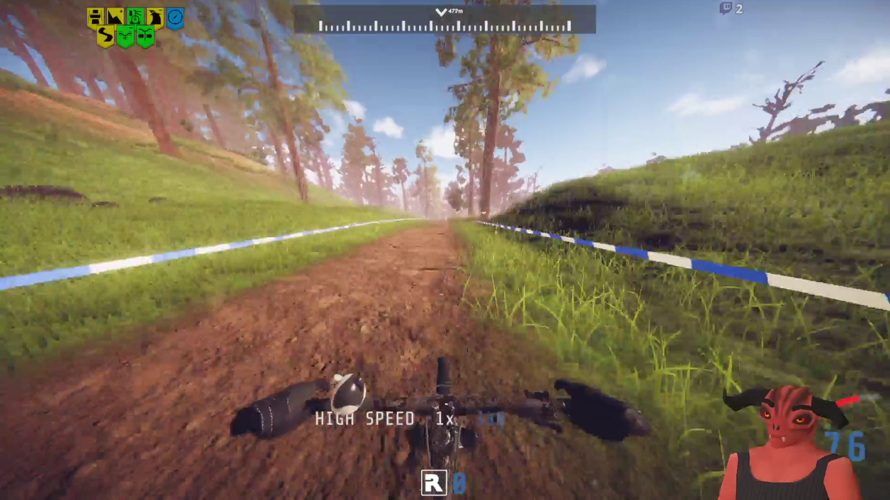
key(w)
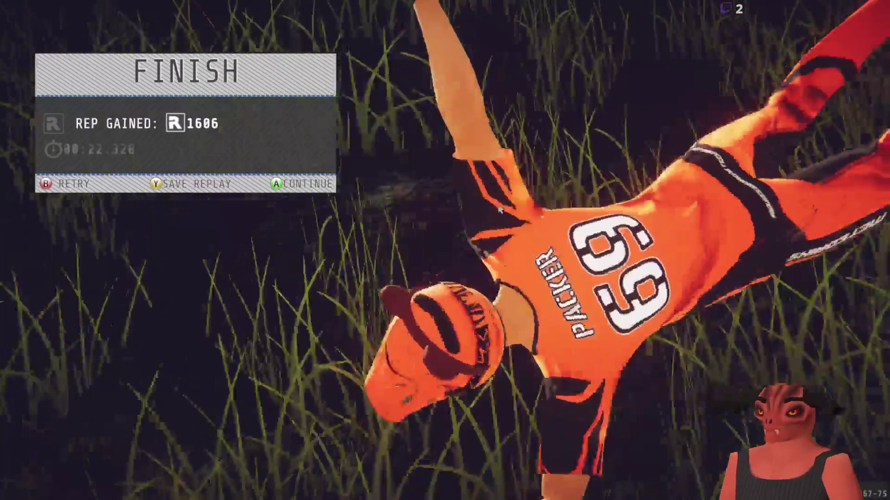
key(Return)
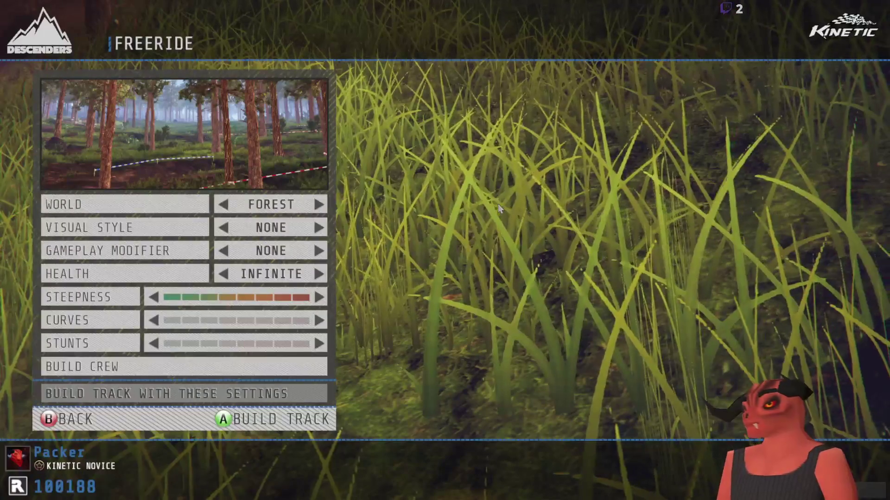
key(Return)
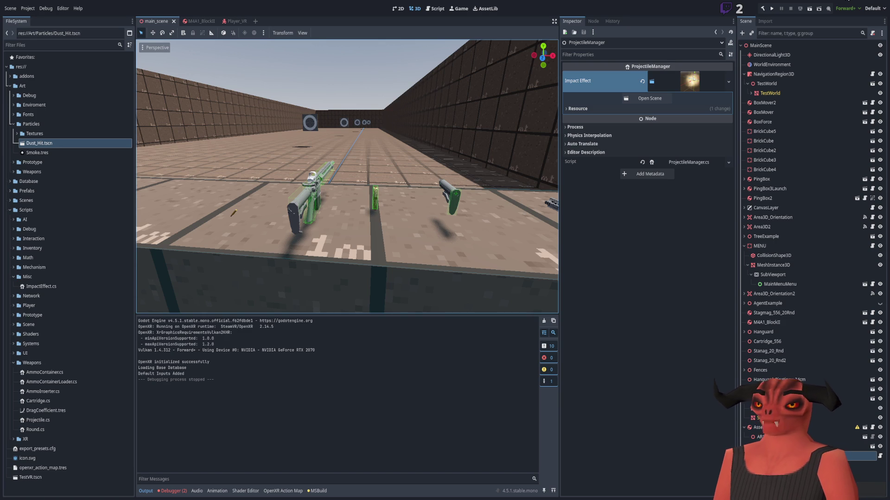
Check the Godot editor, then settle on PhysicalBody3D.cs's handling code near line 121 in Visual Studio
key(alt+Tab)
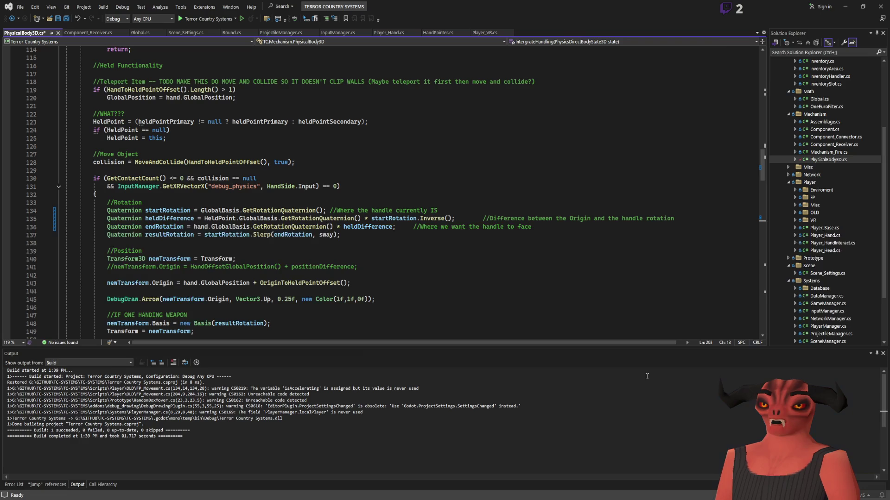
key(alt+Tab)
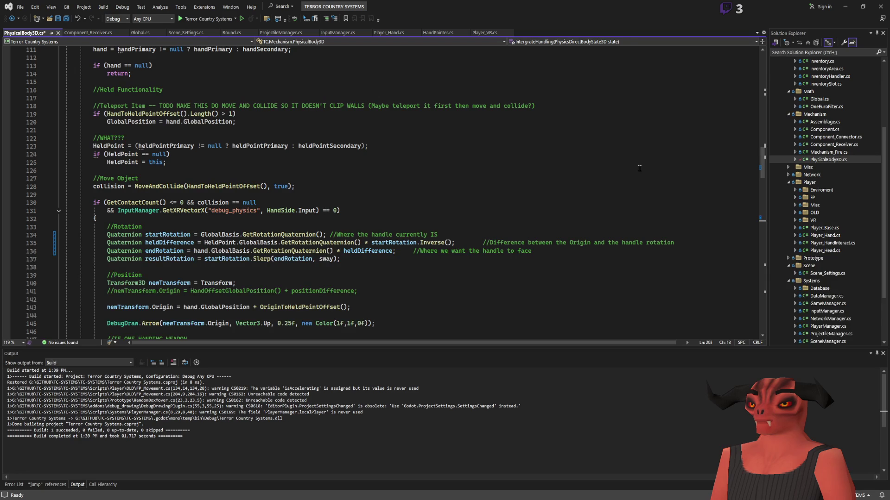
key(alt+Tab)
key(alt+Tab)
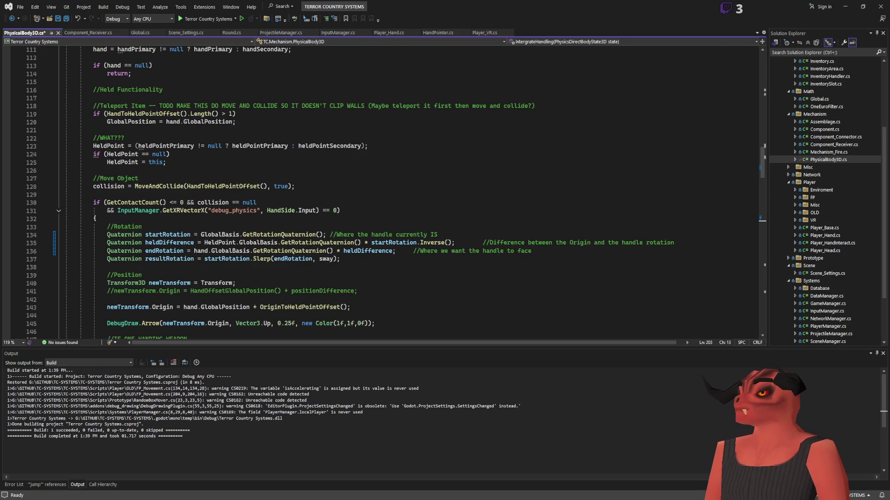
key(alt+Tab)
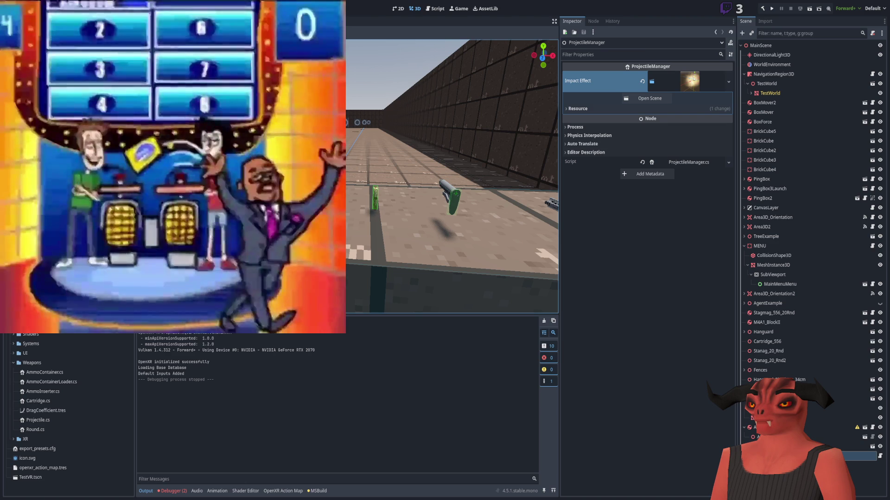
key(alt+Tab)
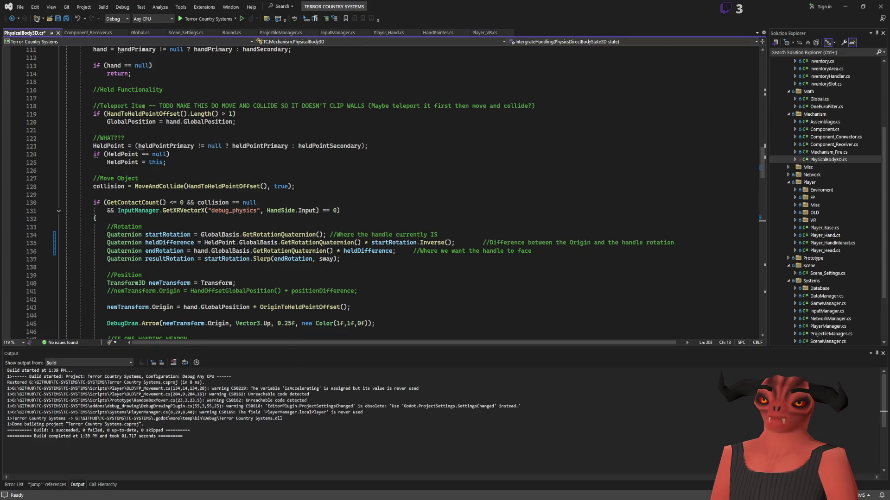
click(344, 131)
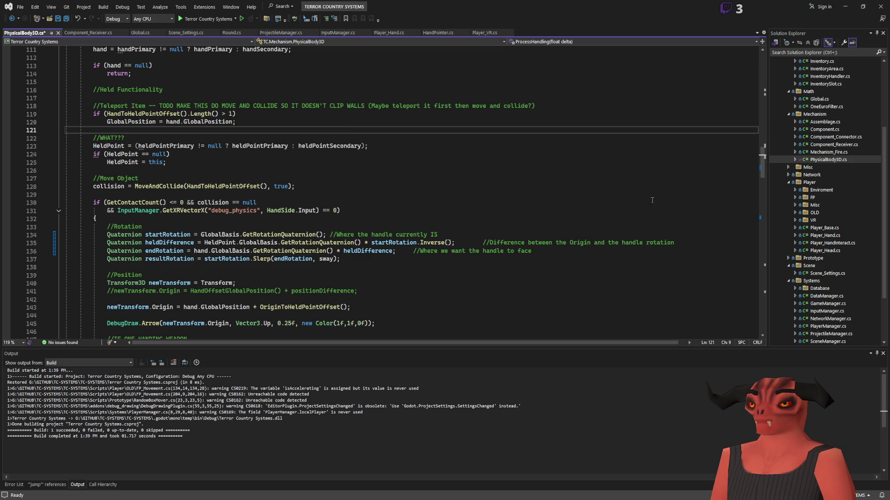
scroll(357, 174, down, 6)
Remove heldDifference from the end of line 136's endRotation expression in PhysicalBody3D.cs
scroll(286, 188, up, 5)
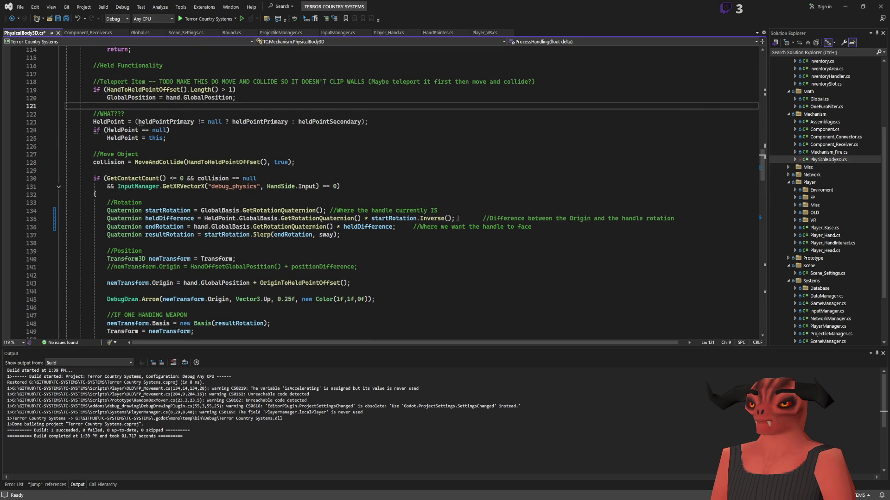
click(216, 210)
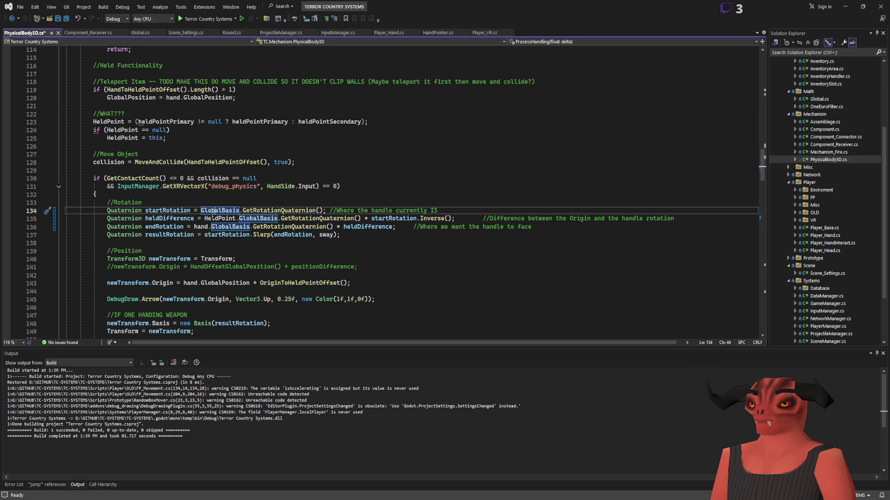
drag(194, 227, 411, 228)
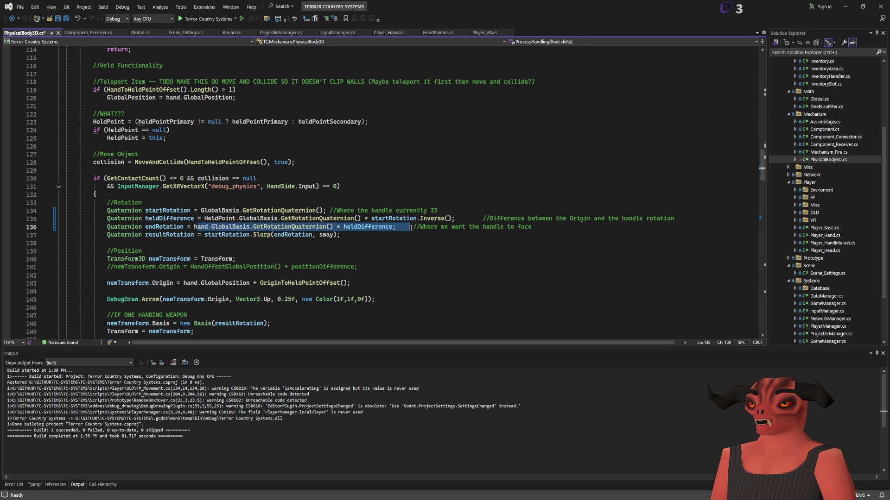
double_click(379, 229)
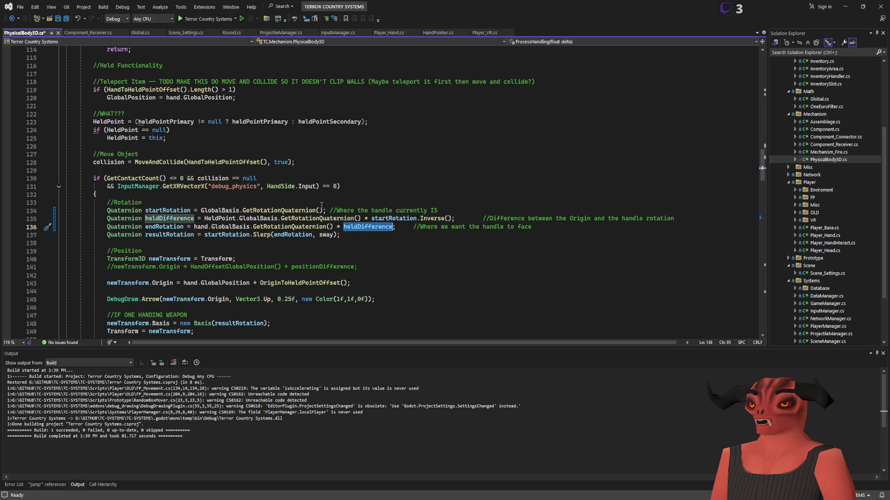
key(BackSpace)
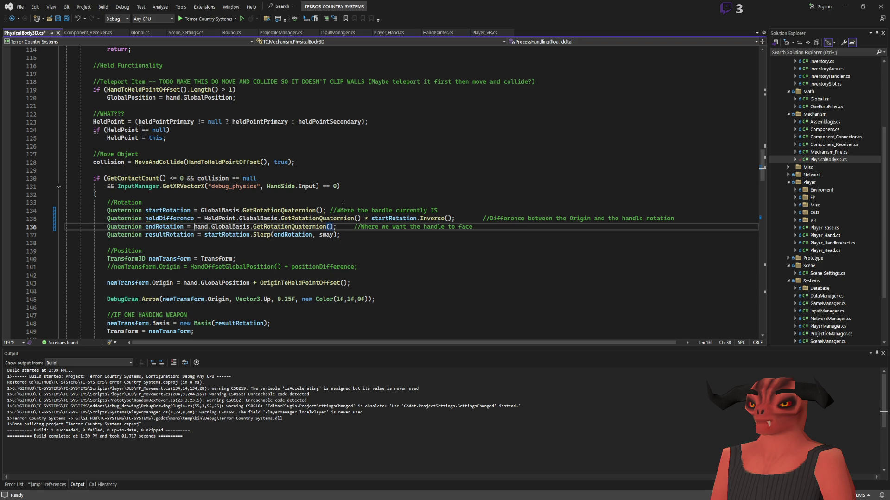
text(heldDifference *)
click(533, 235)
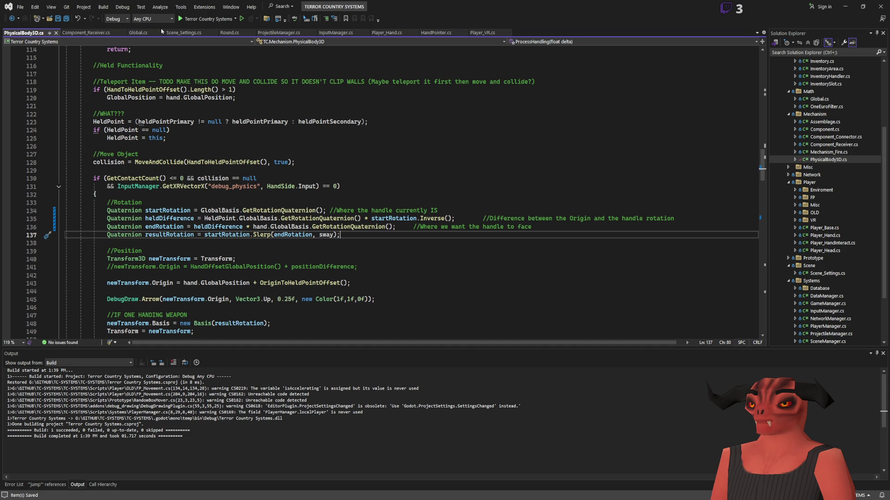
key(alt+Tab)
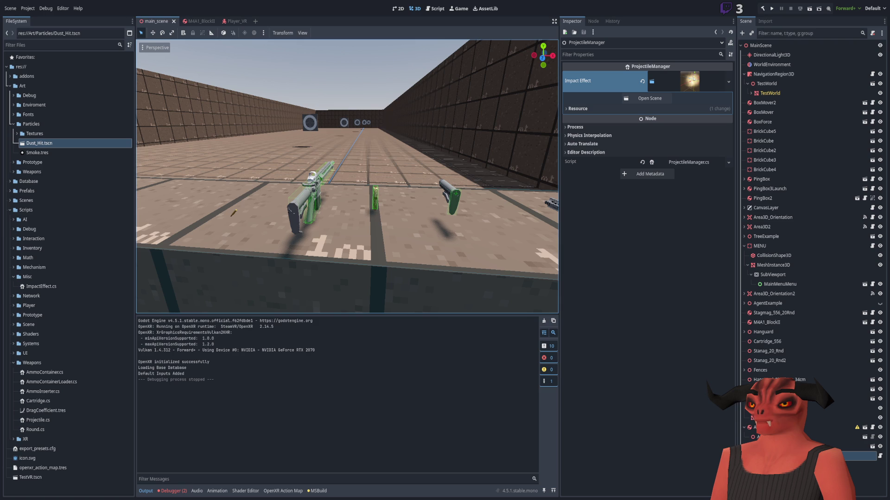
Orbit onto the rifle table, run the project to test the rotation fix, then stop it
drag(455, 233, 417, 260)
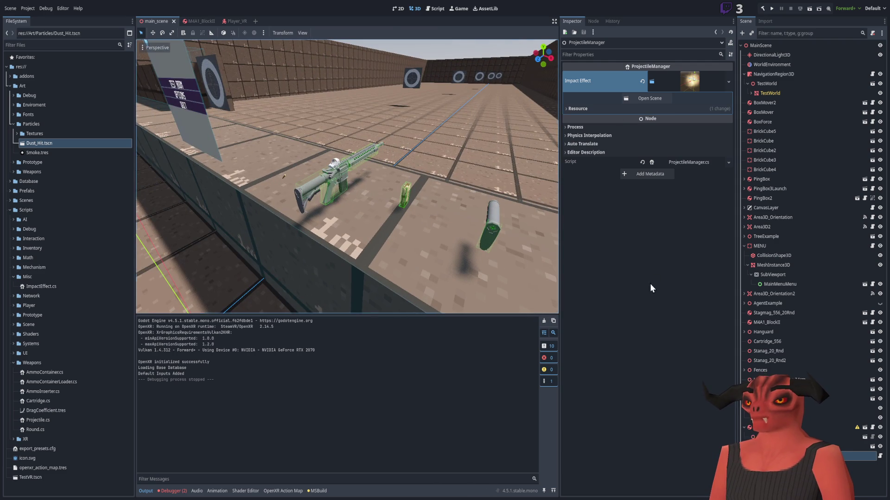
click(815, 384)
click(771, 9)
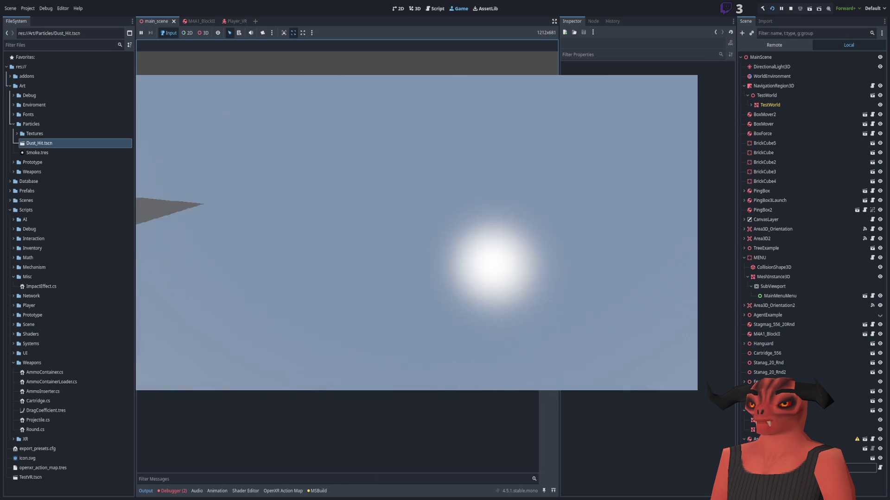
key(F8)
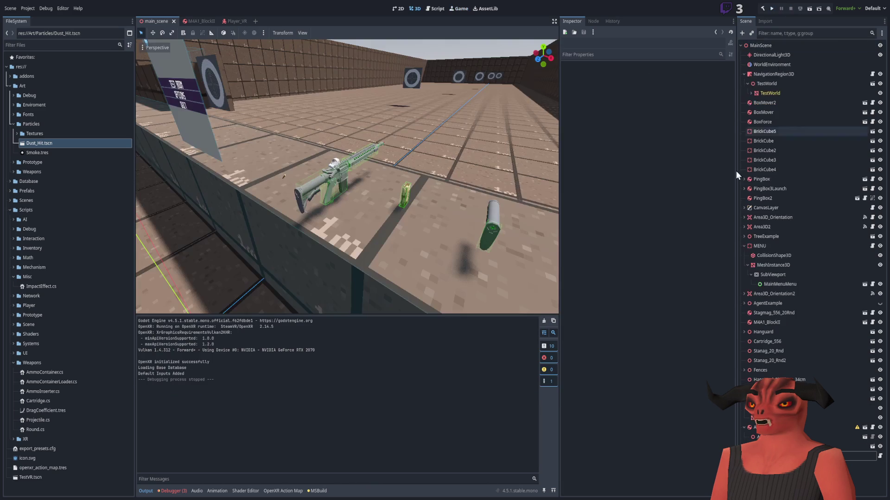
key(alt+Tab)
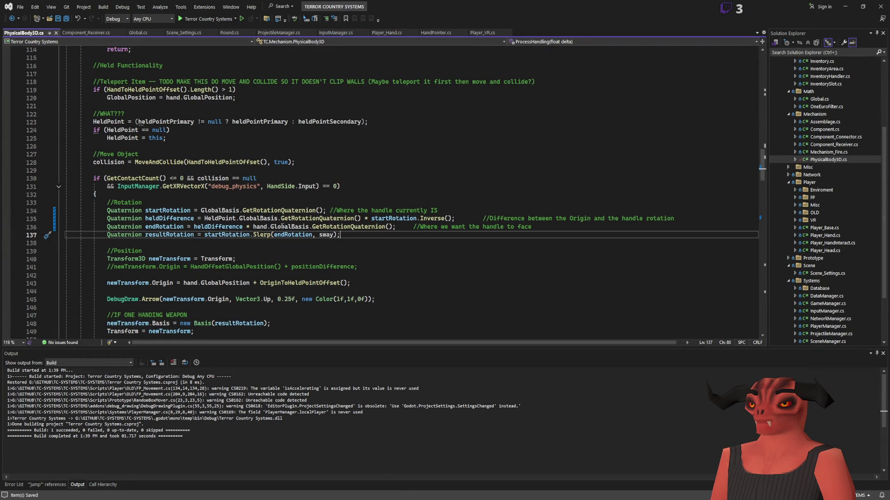
List all 11 GetRotationQuaternion references in the solution and browse Player_VR.cs
click(353, 218)
key(shift+F12)
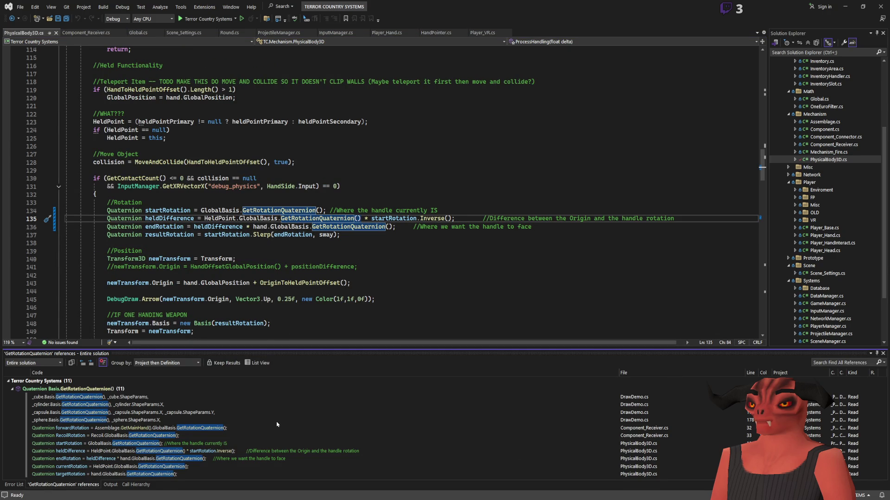
click(483, 32)
scroll(360, 232, down, 20)
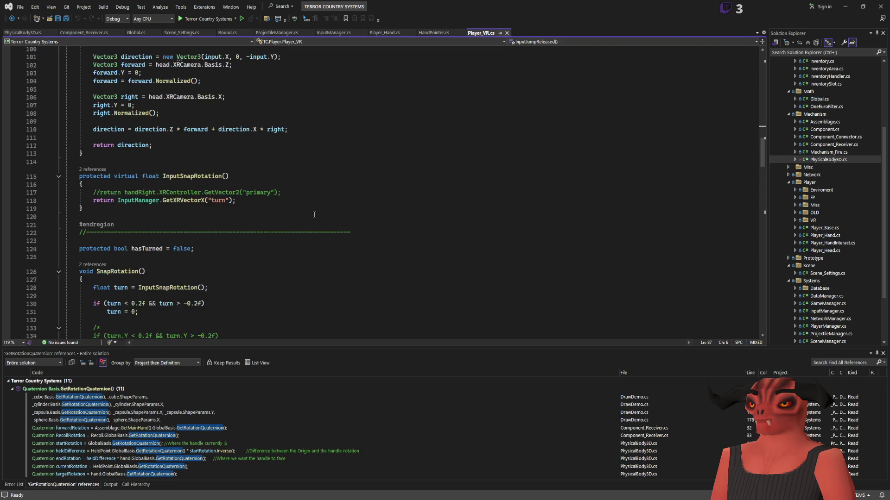
scroll(360, 271, down, 9)
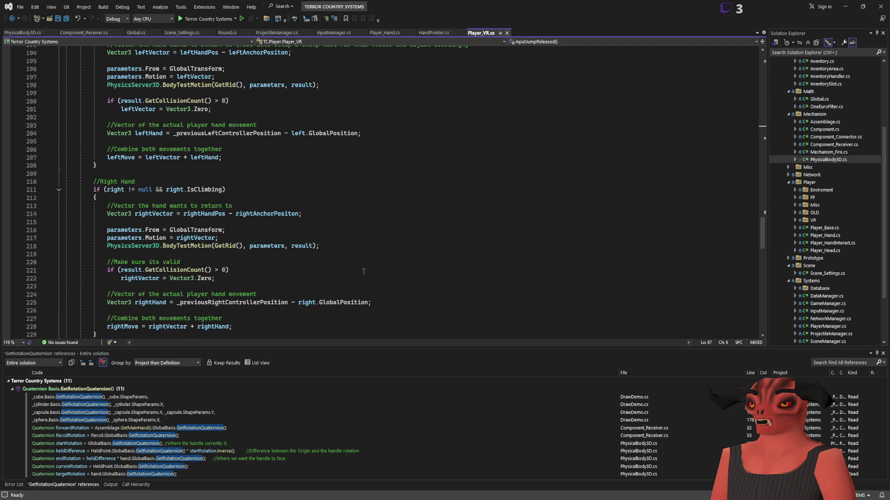
scroll(394, 256, down, 6)
scroll(406, 241, down, 5)
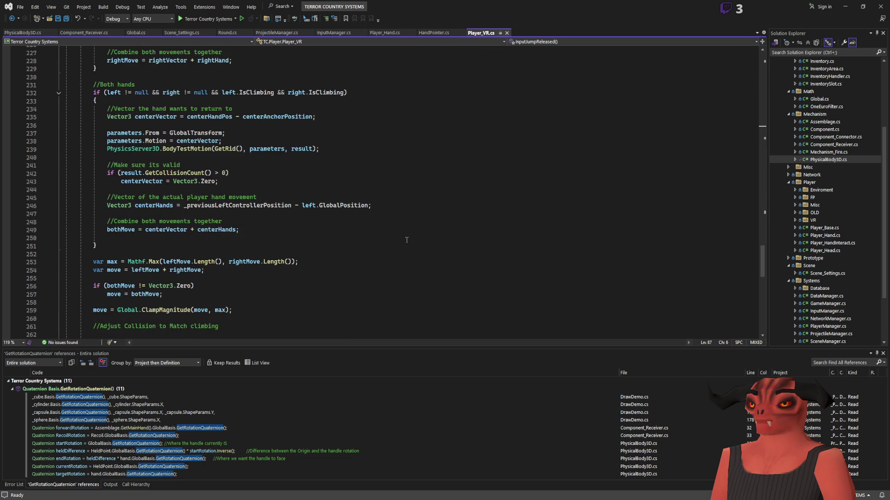
scroll(406, 240, up, 3)
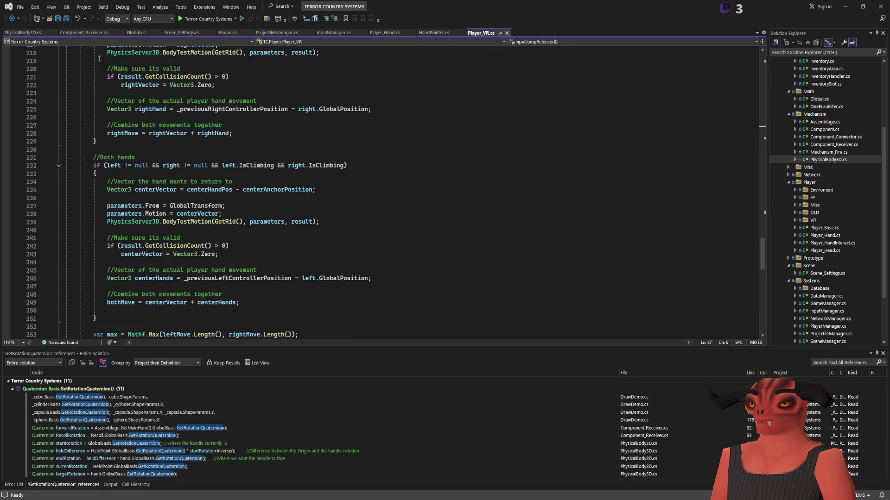
Look over PhysicalBody3D.cs again, then bring up Component_Receiver.cs's recoil rotation code
click(20, 34)
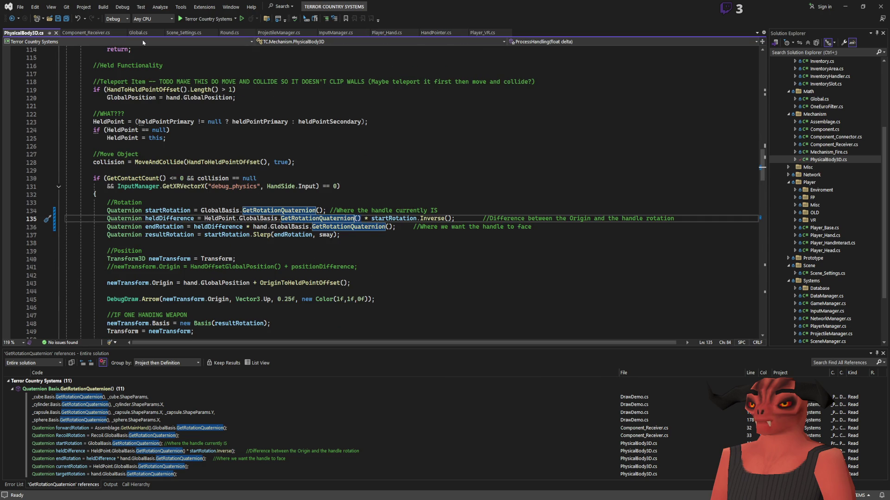
scroll(255, 175, down, 20)
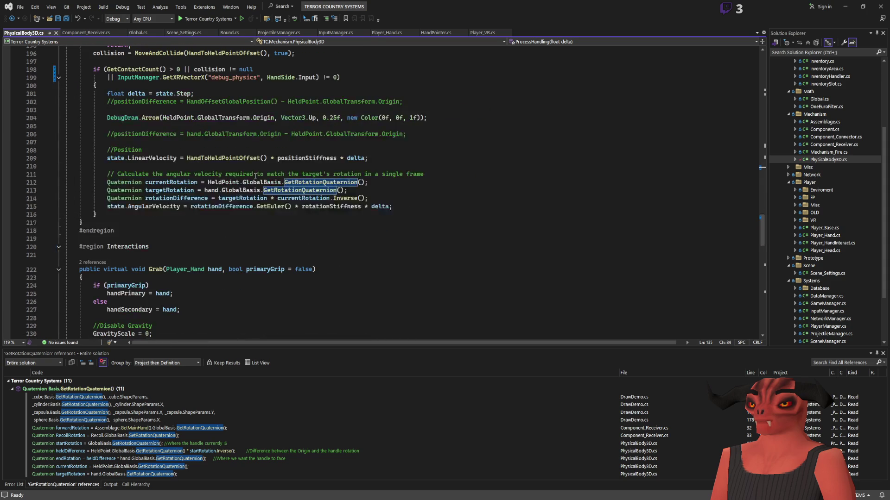
scroll(256, 175, up, 3)
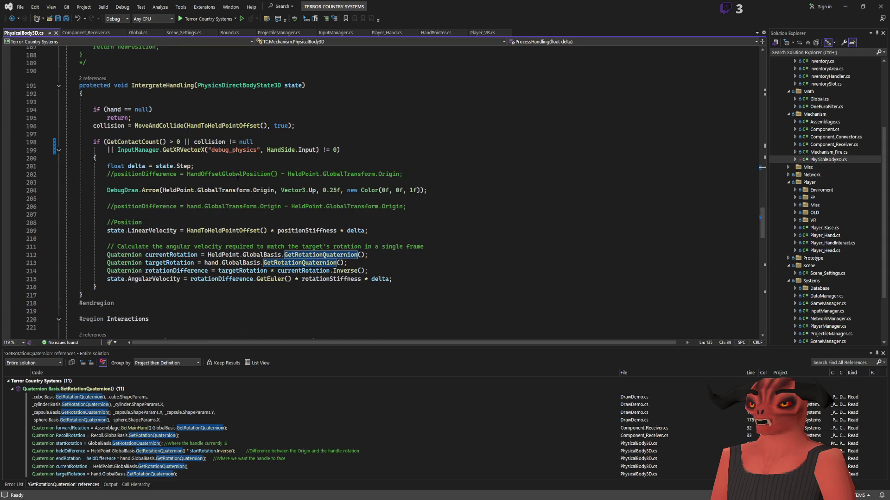
scroll(77, 143, up, 20)
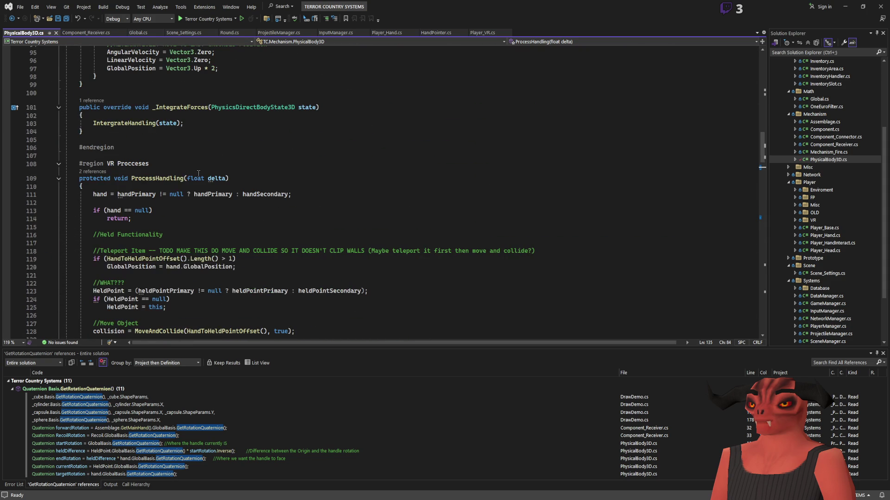
scroll(198, 173, down, 20)
scroll(198, 173, up, 3)
click(88, 33)
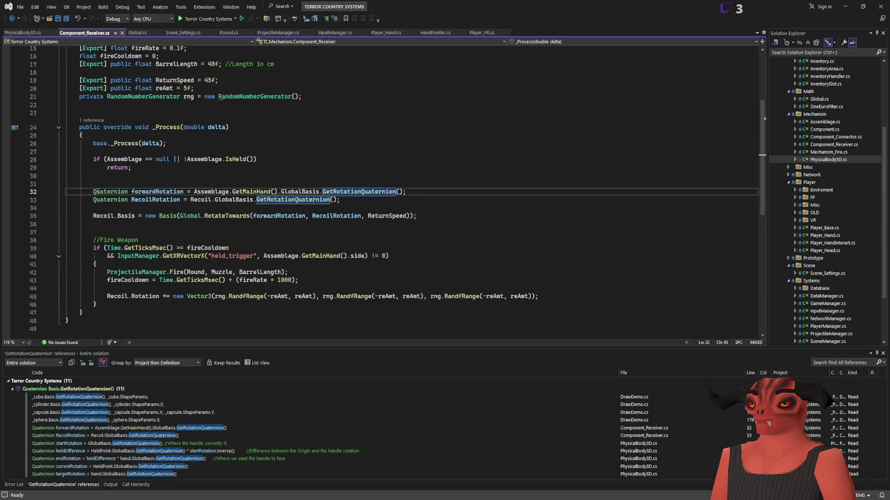
Wrap Component_Receiver.cs's recoil rotation code (lines 31–35) in a /* */ comment and save
click(231, 184)
text(?*)
click(228, 216)
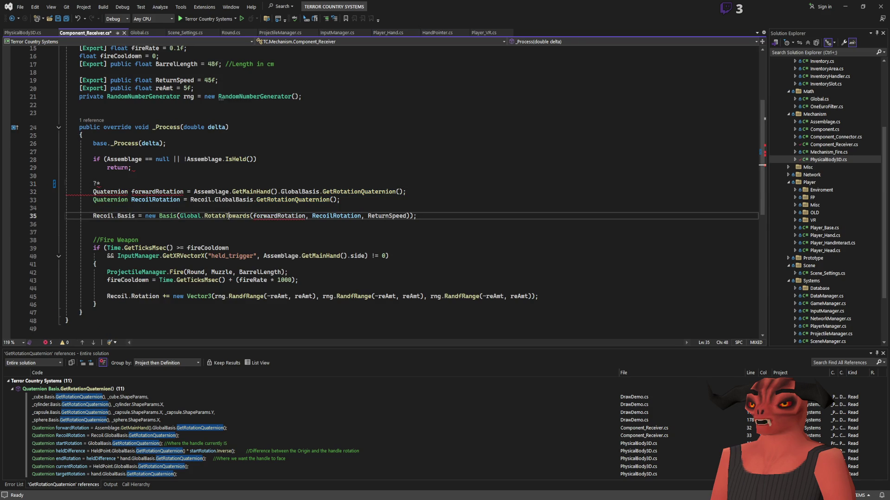
key(Down)
key(Return)
text(/)
key(Up)
key(Up)
key(Up)
text(*)
click(462, 214)
key(Delete)
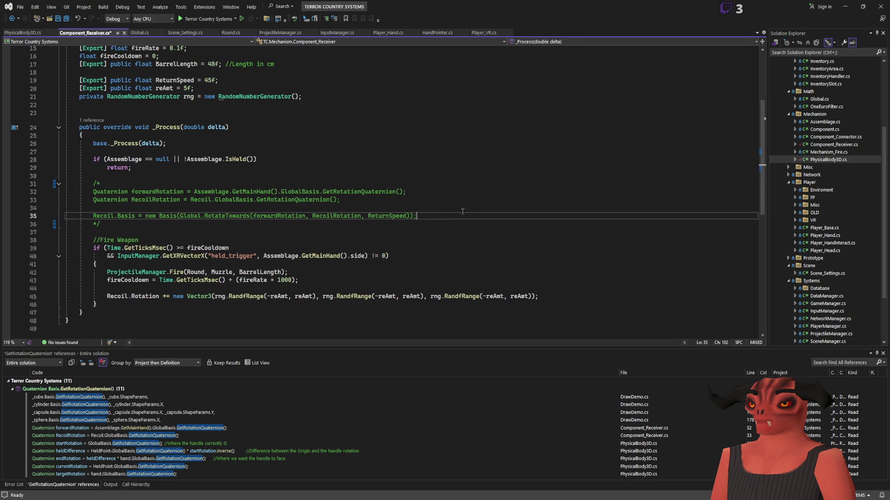
key(ctrl+s)
Comment out the random recoil line 45 with //, build the C# project and run the game in Godot
click(106, 295)
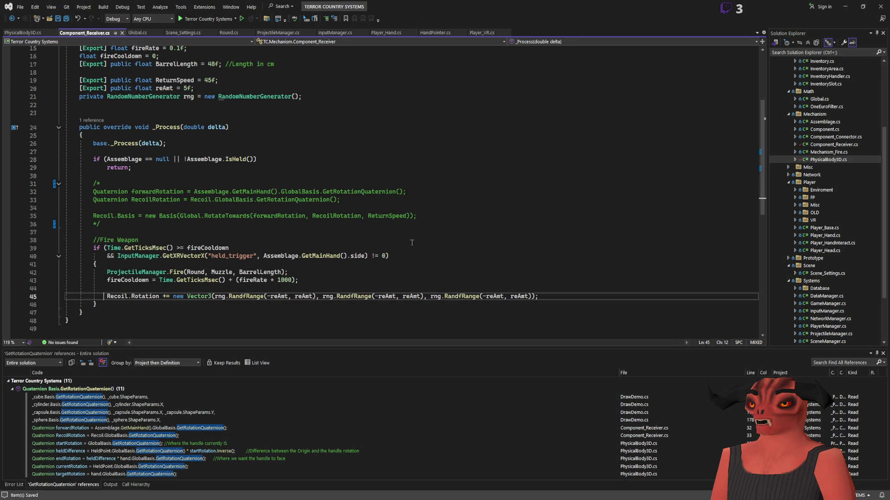
text(//)
click(23, 32)
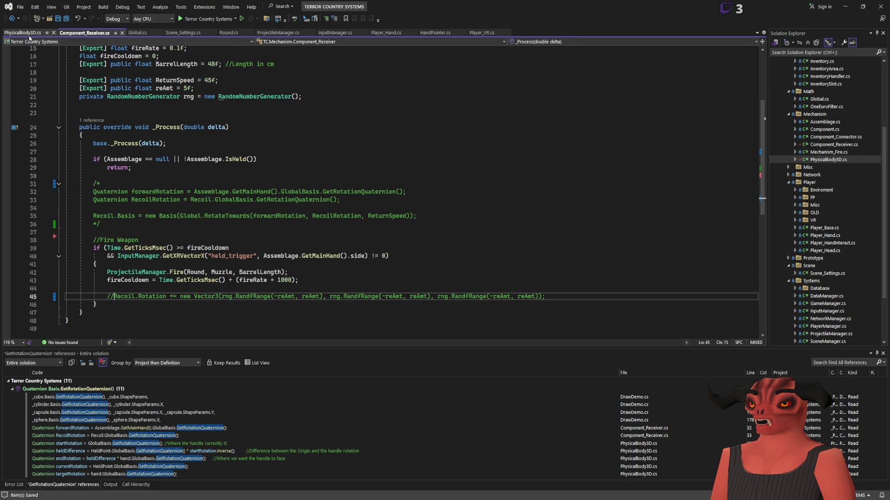
click(84, 32)
click(19, 33)
scroll(220, 216, down, 7)
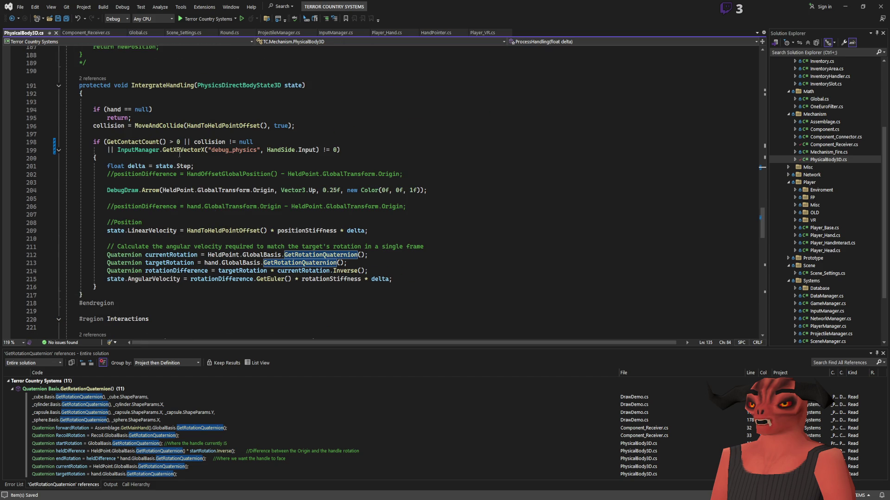
key(ctrl+shift+b)
key(alt+Tab)
click(771, 8)
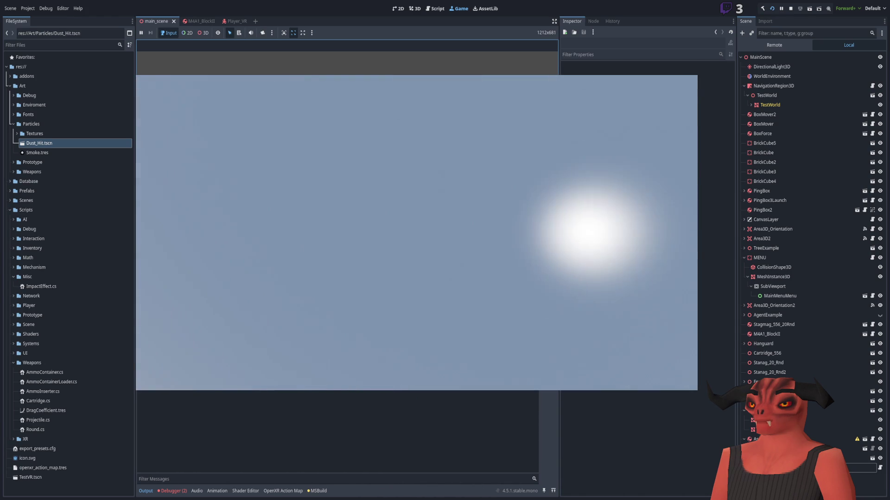
click(791, 9)
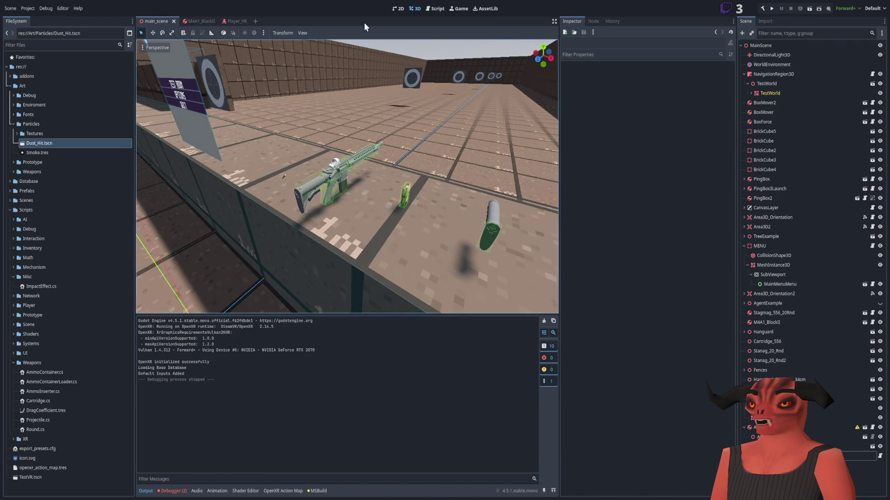
Set the Recoil node's Rotation X to 45 in M4A1_BlockII, then play-test the rotated rifle
click(197, 21)
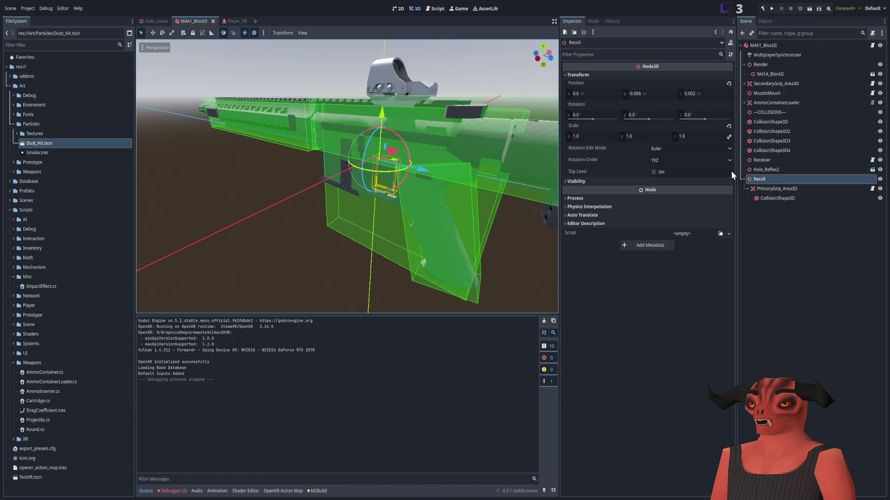
click(589, 115)
text(45)
key(Return)
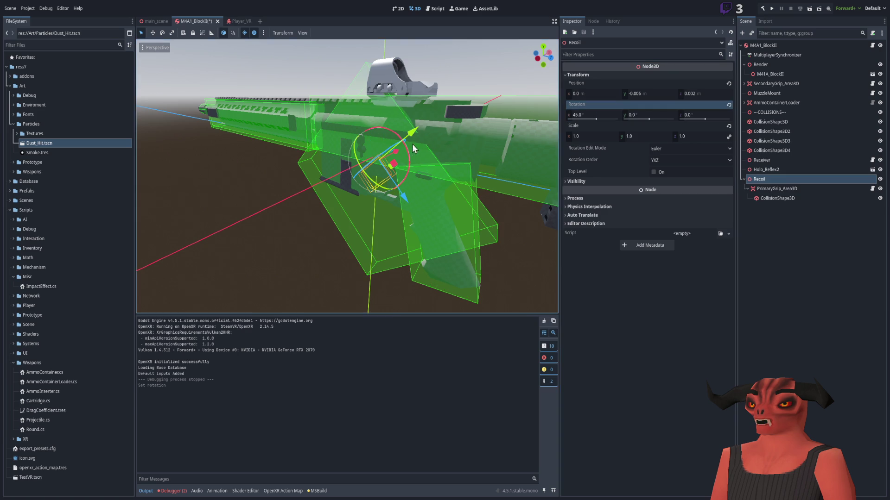
key(ctrl+s)
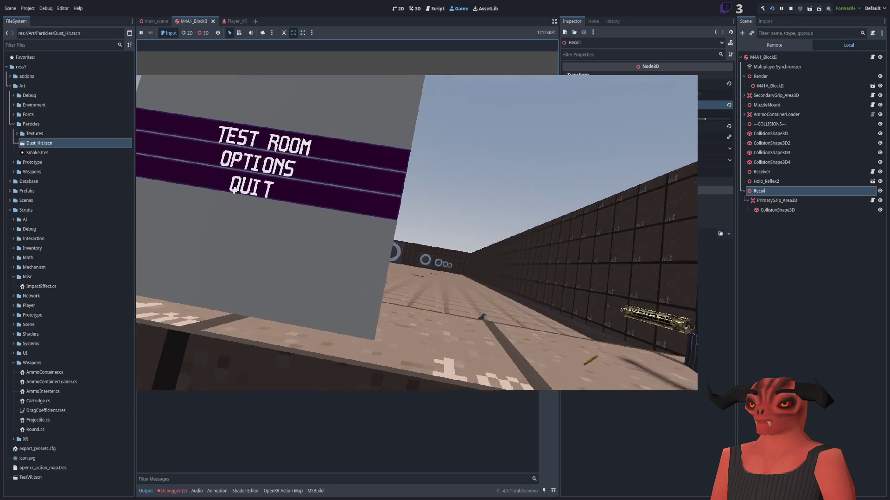
key(F8)
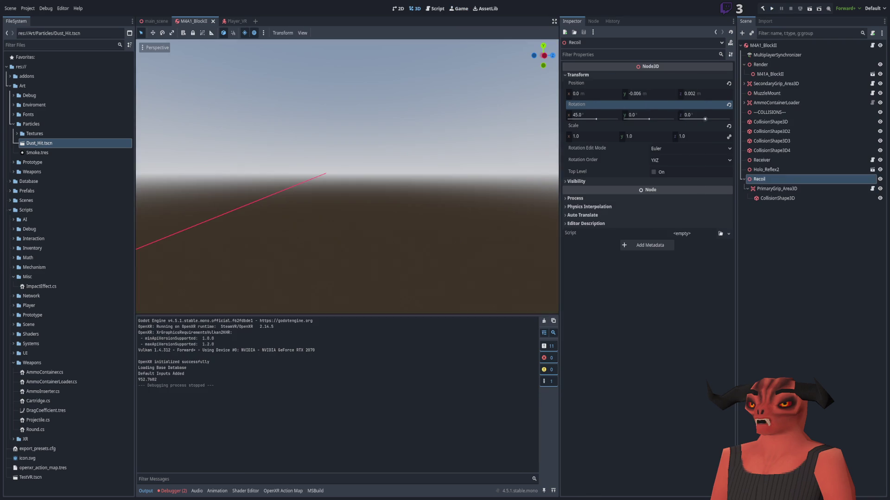
key(alt+Tab)
key(alt+Tab)
key(alt+Tab)
key(alt+Tab)
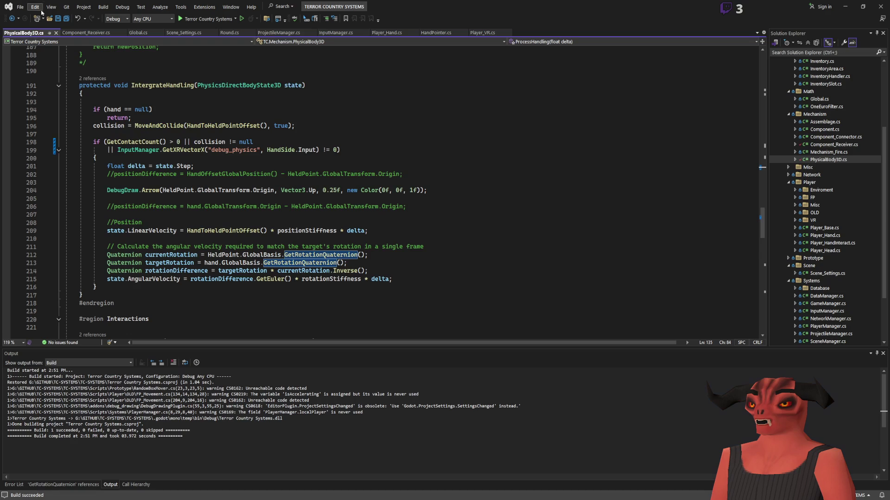
Rework the hand rotation term in line 136's endRotation expression and save PhysicalBody3D.cs
click(333, 230)
scroll(758, 254, up, 4)
scroll(758, 254, up, 15)
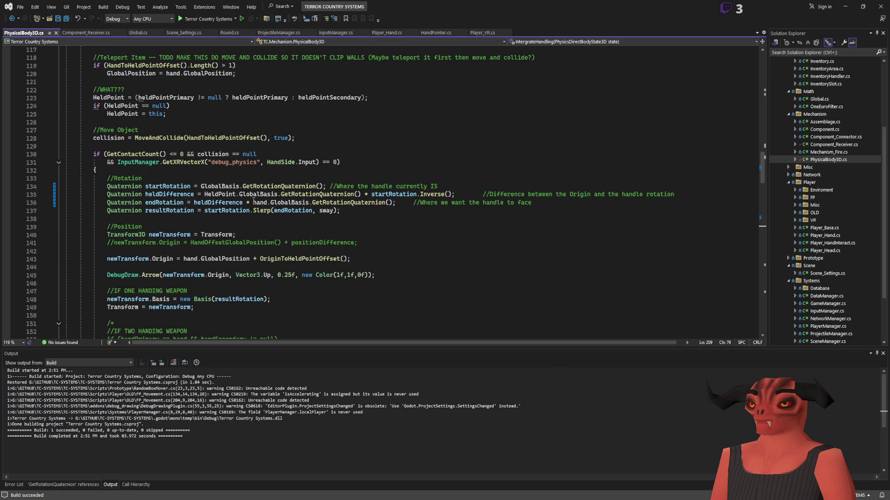
click(253, 200)
drag(253, 200, 395, 203)
key(Delete)
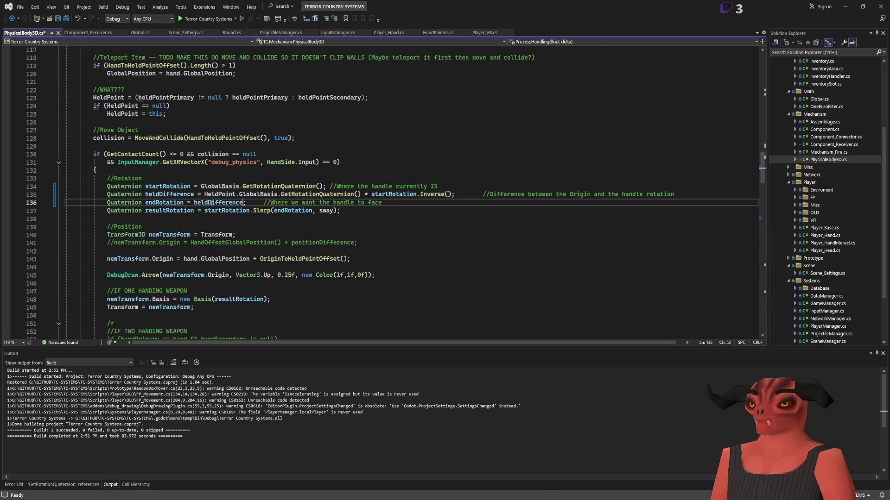
key(ctrl+z)
key(ctrl+s)
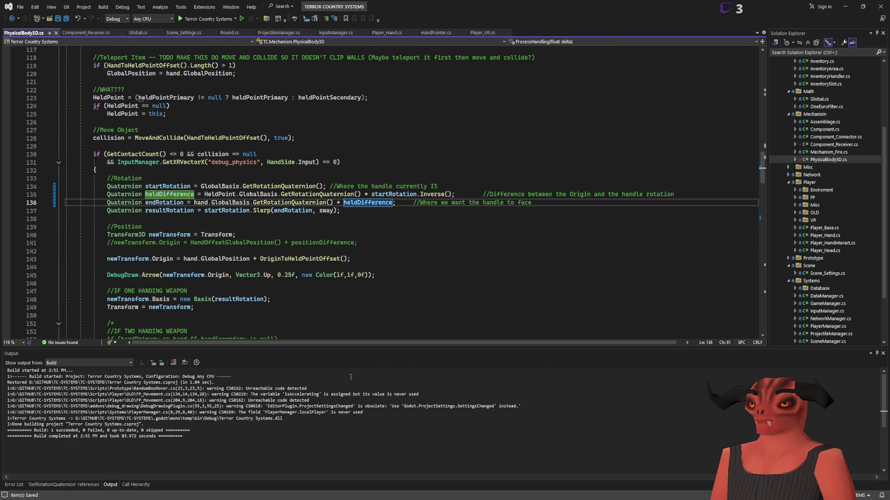
Test the reordered rotation in a Godot run, then stop it
key(alt+Tab)
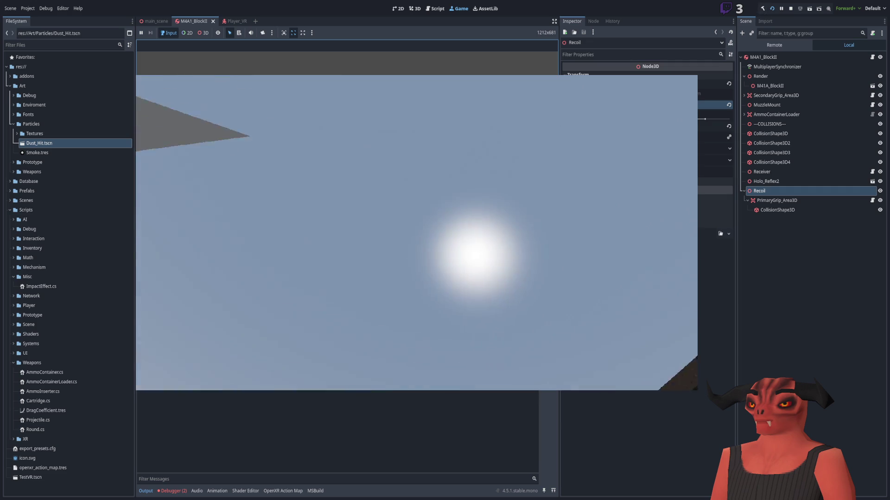
click(789, 9)
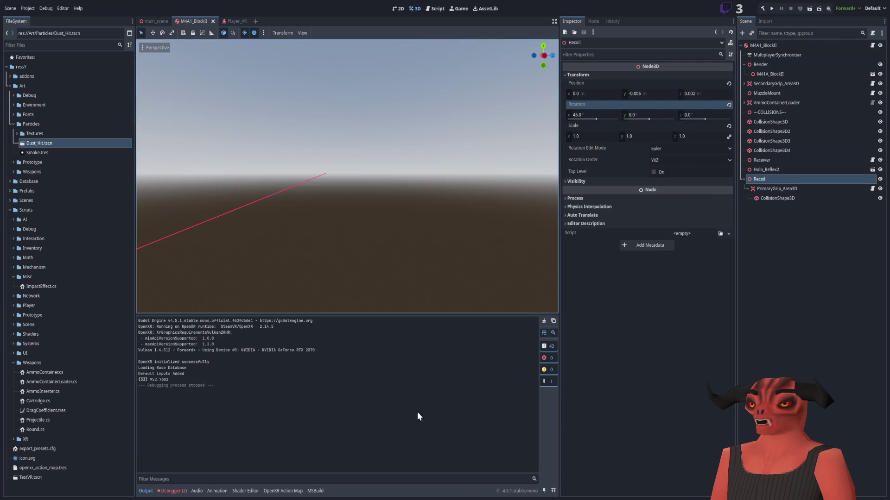
key(alt+Tab)
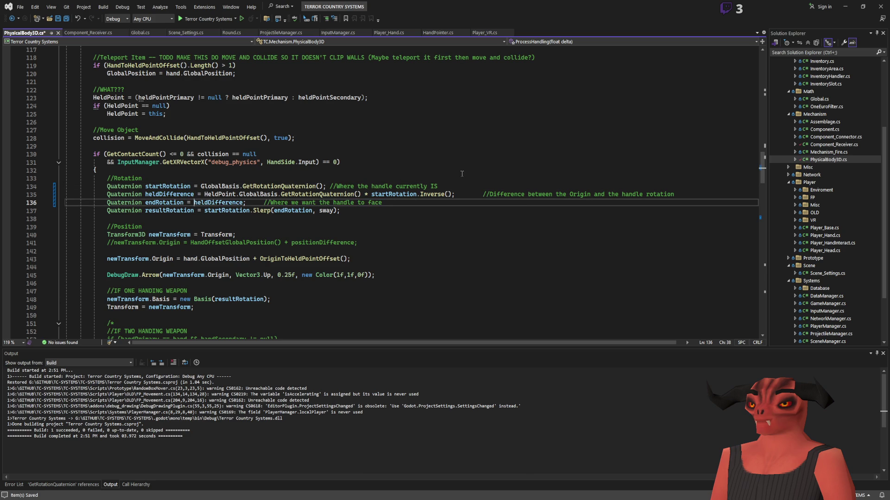
Paste the hand rotation term back after heldDifference on line 136 and review where it's used
text(hand.GlobalBasis.GetRotationQuaternion())
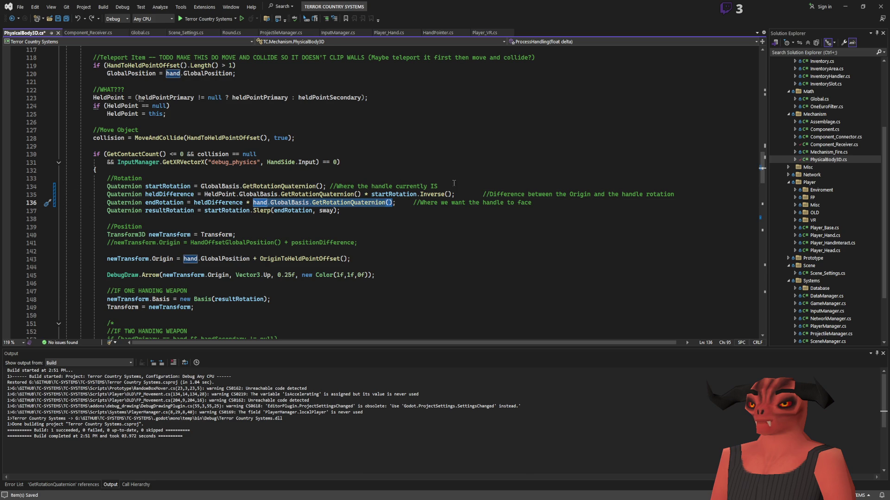
click(168, 196)
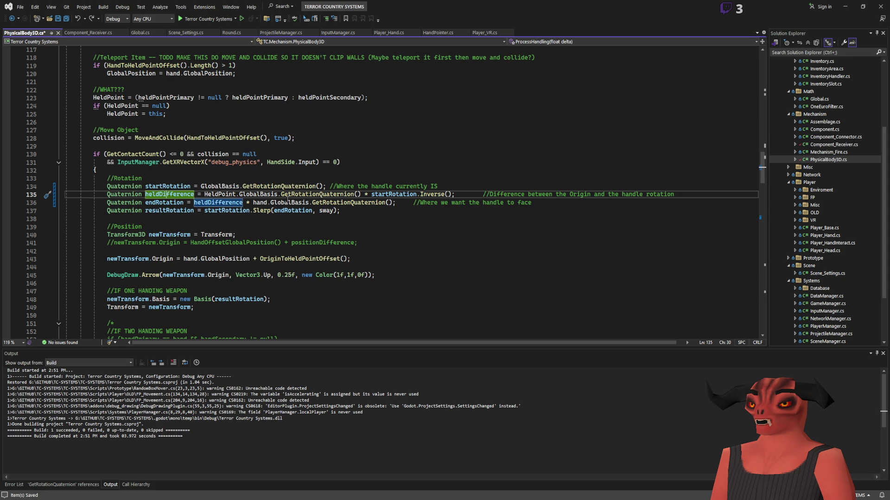
click(409, 195)
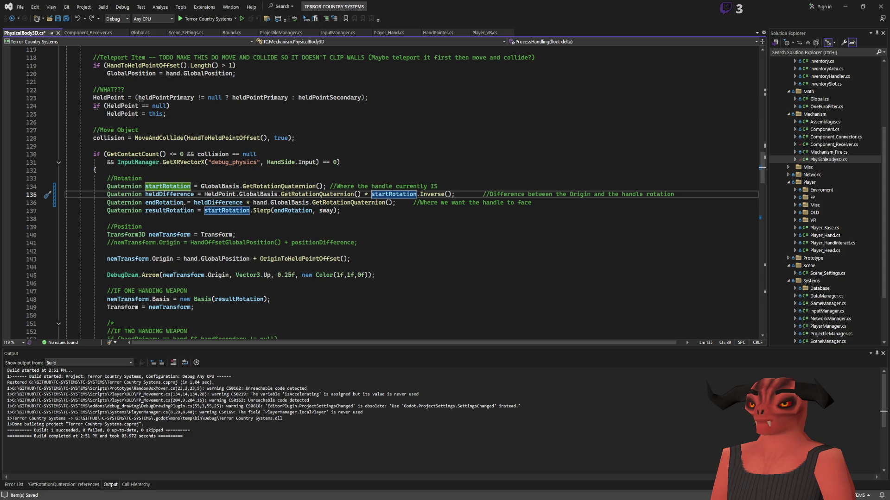
click(204, 202)
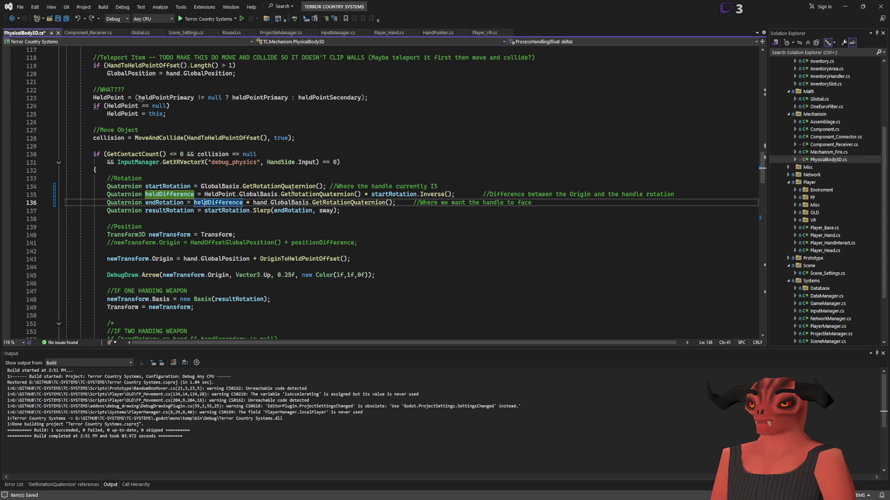
Move startRotation.Inverse() in front of HeldPoint's rotation on line 135, removing the leftover multiplication sign
double_click(380, 194)
key(ctrl+c)
shift+click(453, 194)
key(Delete)
click(207, 194)
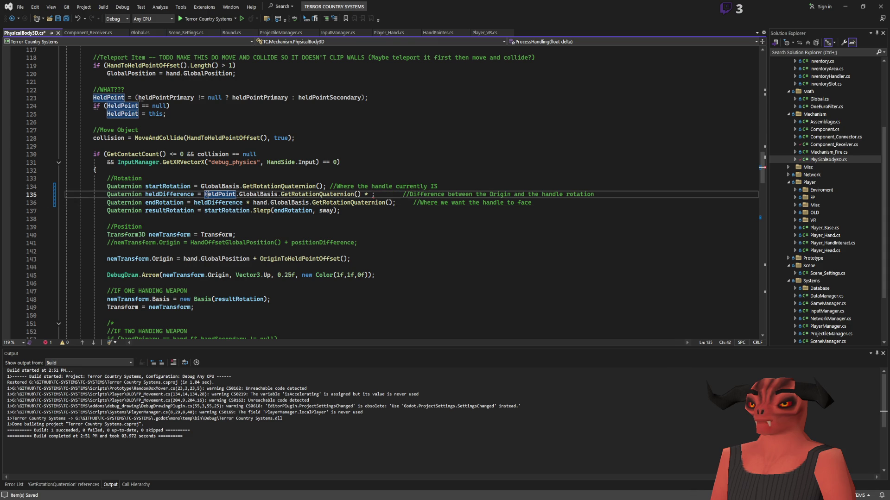
key(ctrl+v)
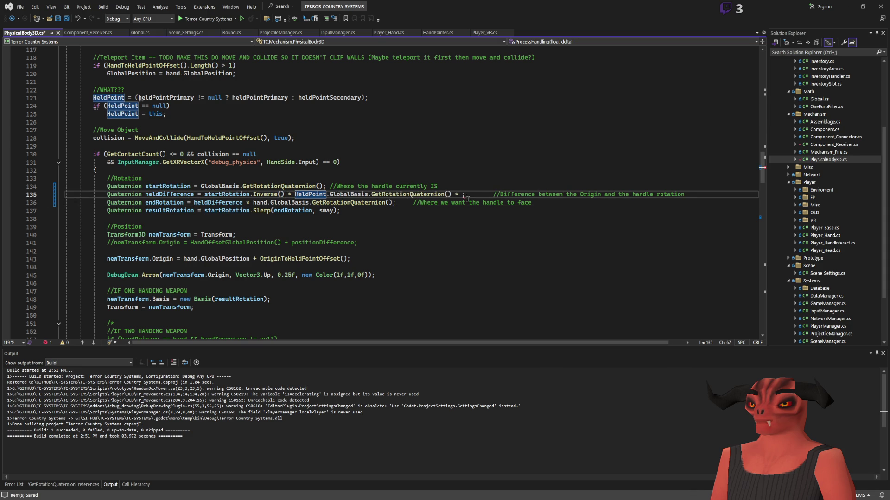
click(466, 195)
key(BackSpace)
Save PhysicalBody3D.cs, build the C# project, and run the game in Godot
key(Up)
key(ctrl+shift+b)
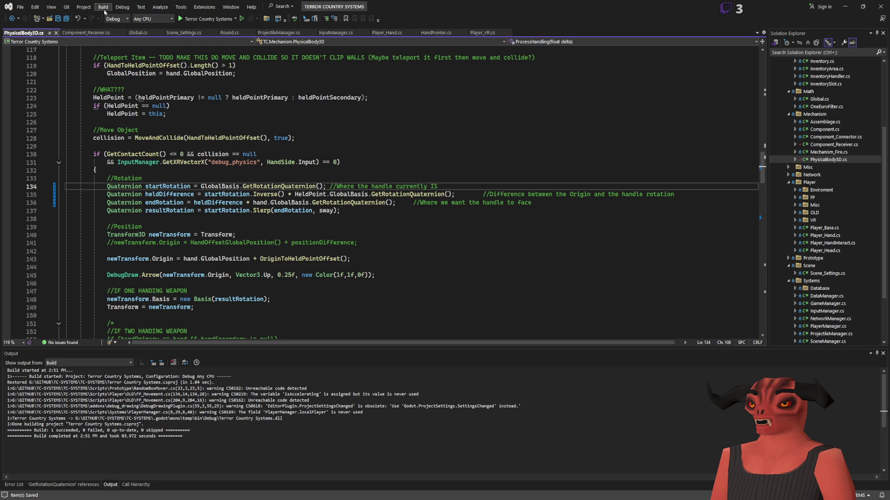
key(alt+Tab)
click(772, 8)
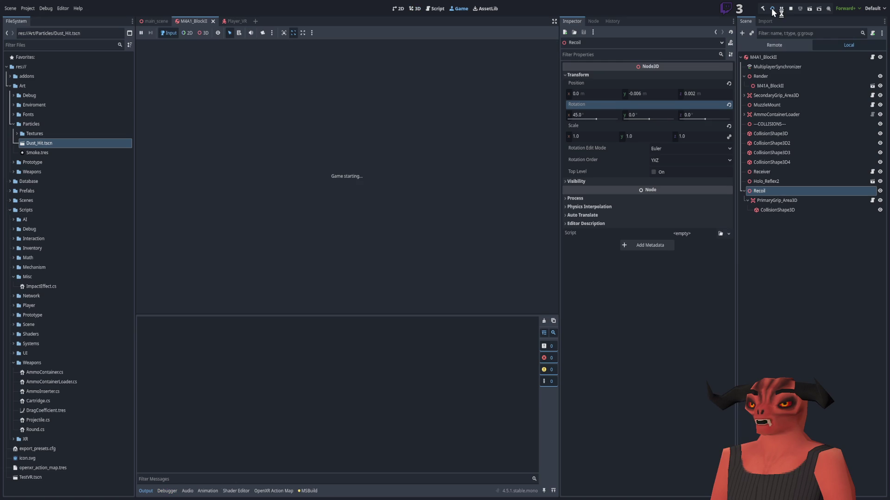
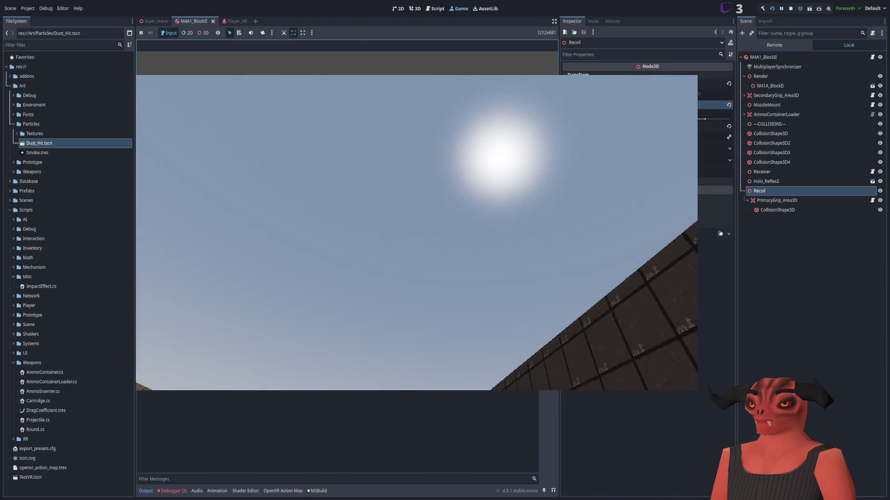
Stop the game, change the hand rotation's * to + on line 136, and save
key(F8)
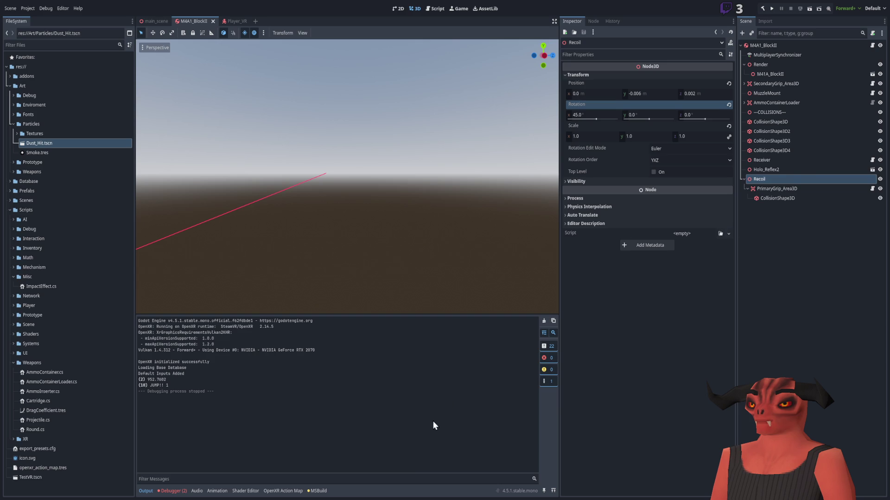
key(alt+Tab)
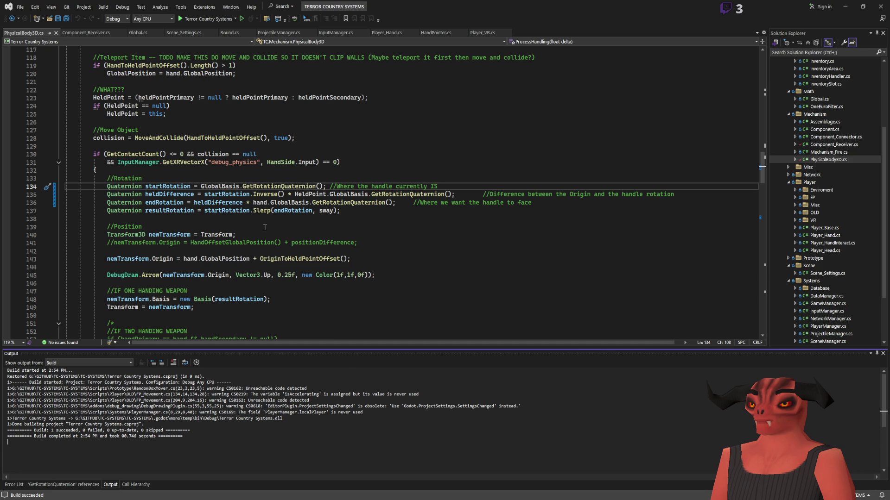
click(247, 203)
text(+)
click(407, 212)
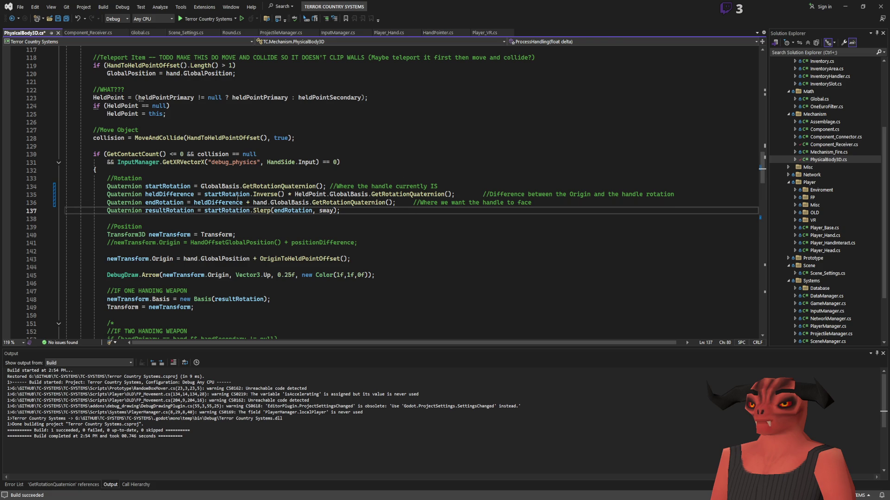
key(ctrl+s)
Run the game and inspect the Quaternion.Slerp 'Argument is not normalized' errors in the Debugger
key(alt+Tab)
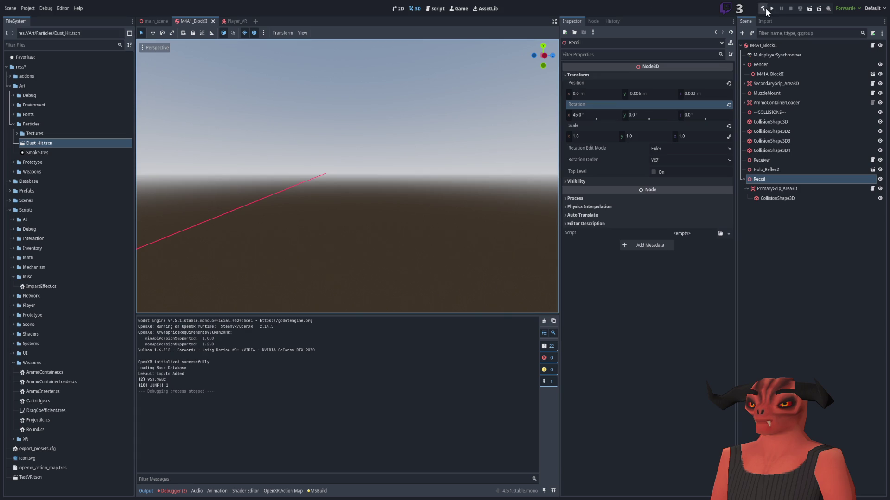
click(769, 7)
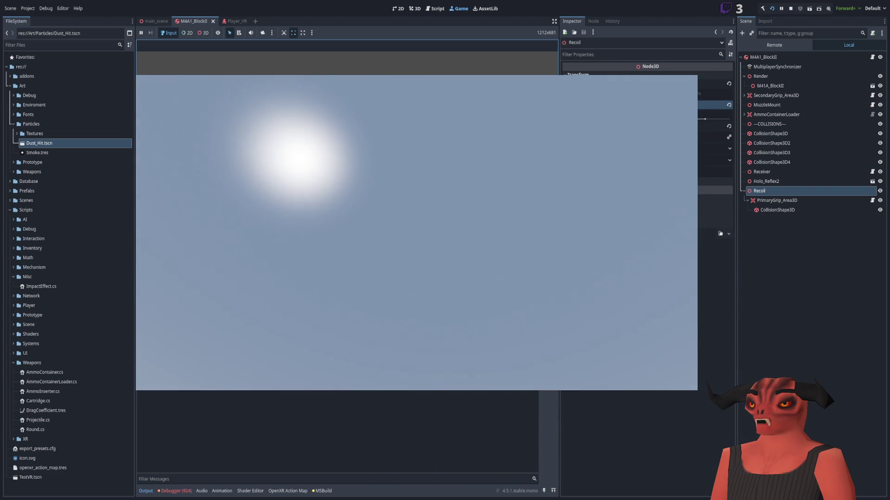
click(174, 491)
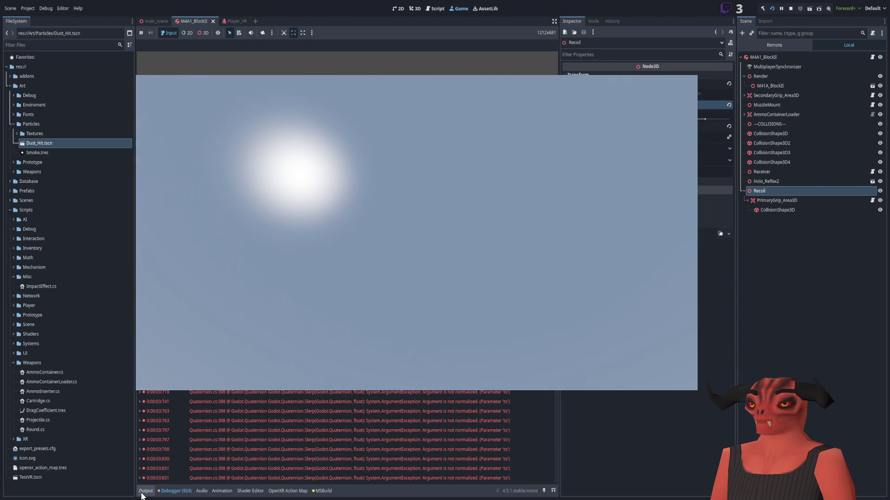
click(139, 478)
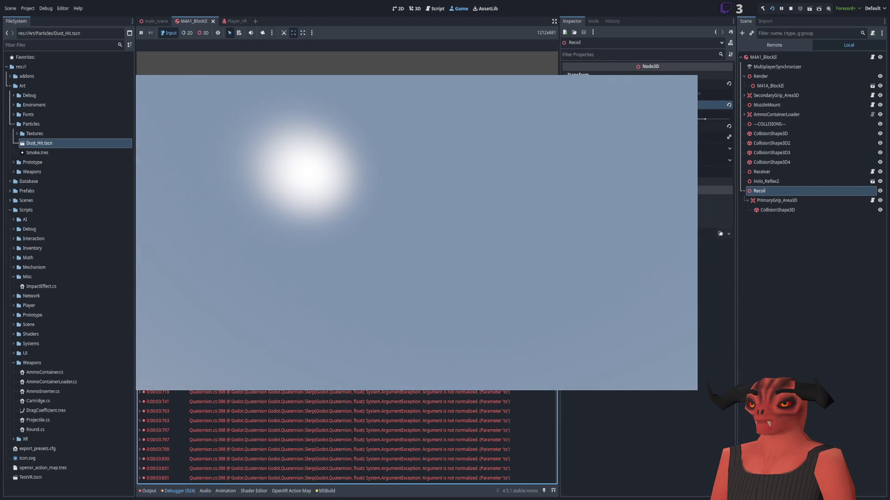
double_click(466, 465)
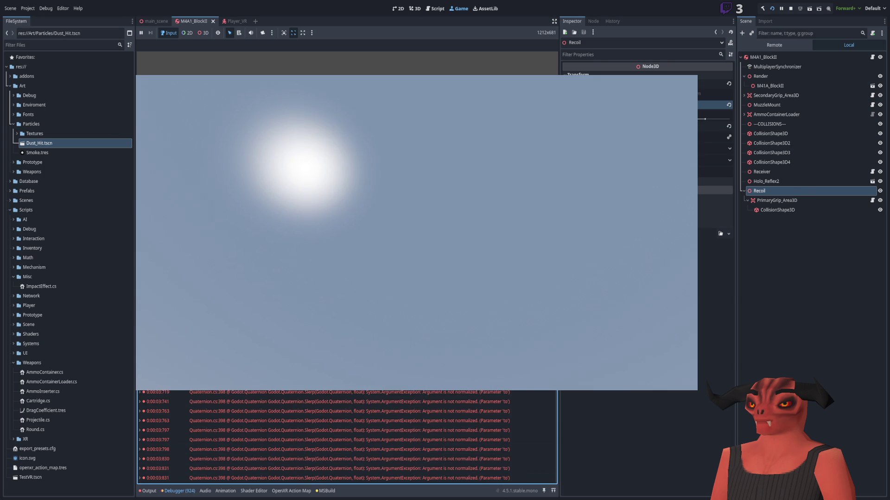
Go back to the endRotation line to revert it, and stop the running game
click(280, 202)
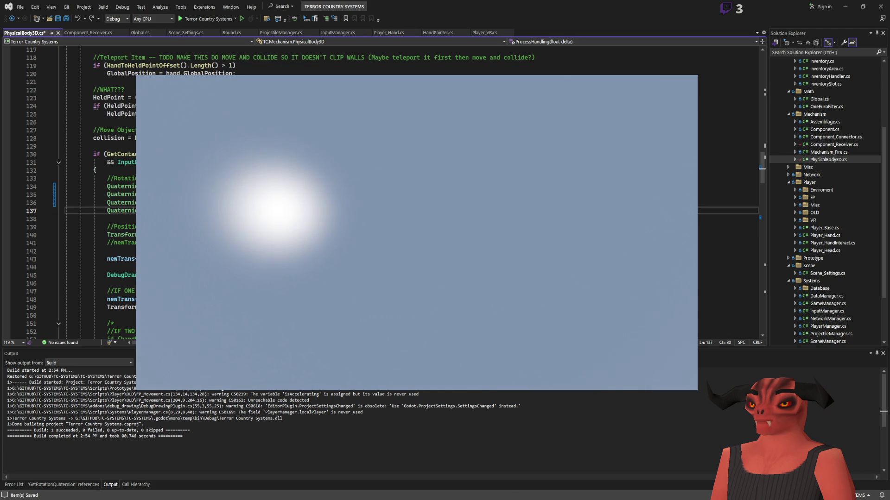
key(alt+Tab)
click(791, 8)
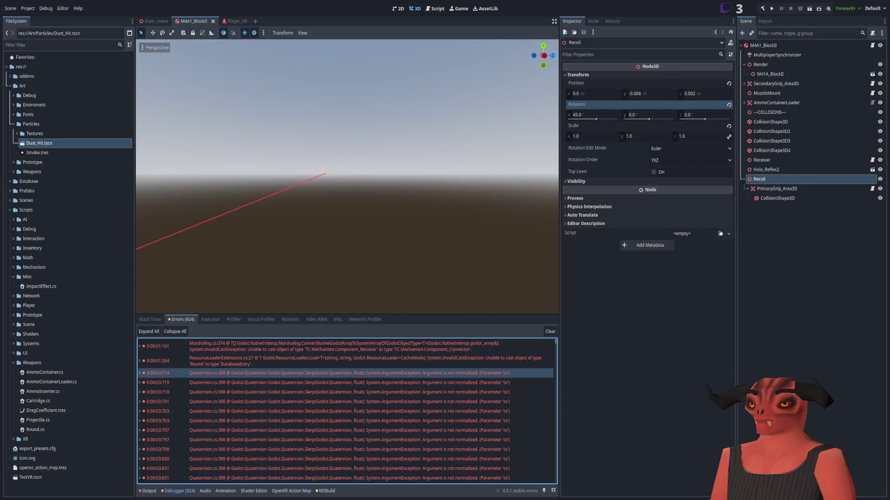
key(alt+Tab)
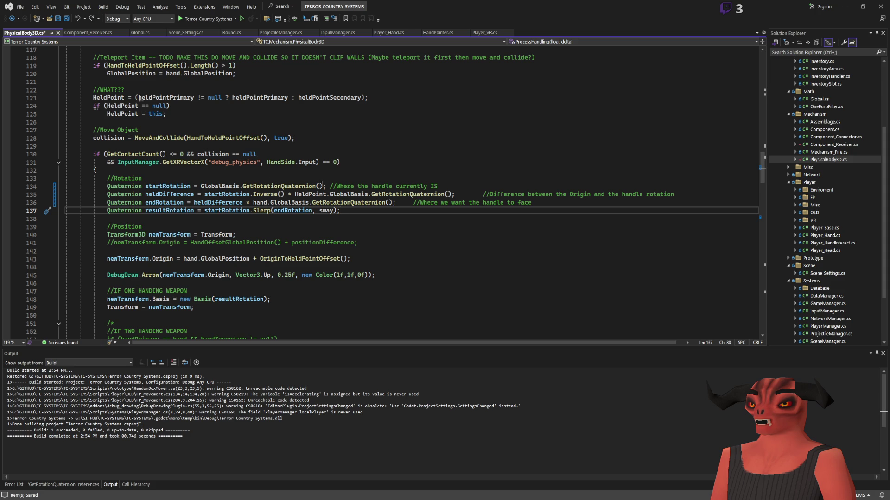
Move HeldPoint.GlobalBasis.GetRotationQuaternion() before startRotation.Inverse() in heldDifference, then run the game
key(Up)
key(End)
key(Return)
key(Return)
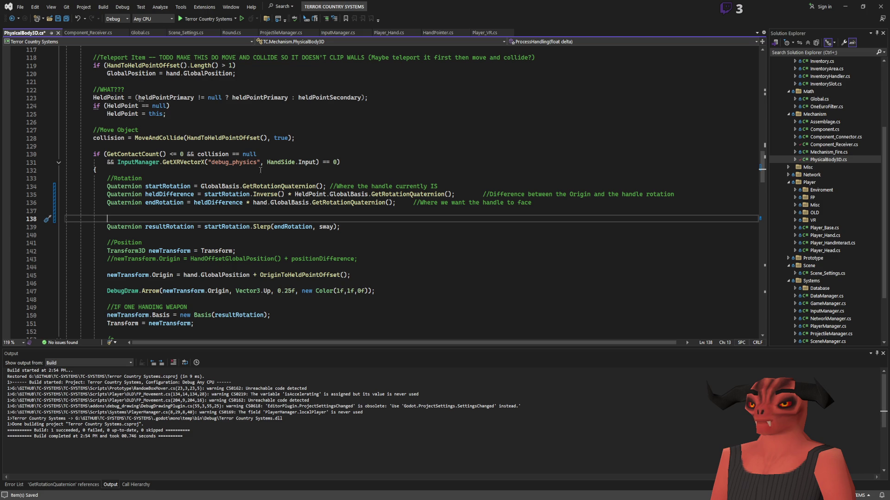
drag(297, 195, 452, 195)
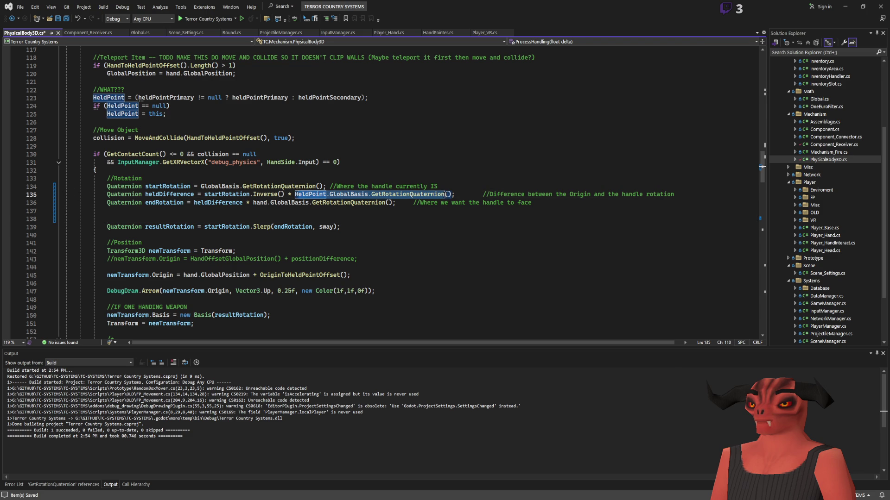
key(Right)
key(ctrl+shift+Left)
key(ctrl+shift+Left)
key(ctrl+shift+Left)
key(ctrl+c)
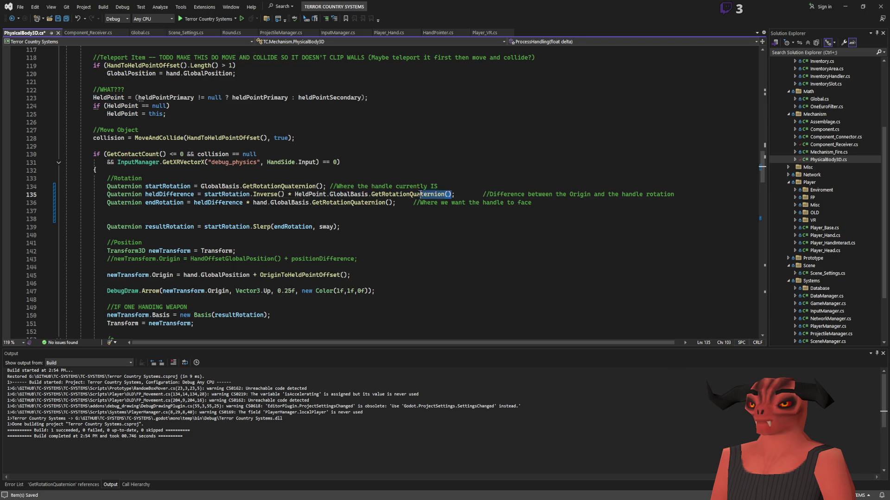
key(BackSpace)
key(BackSpace)
key(BackSpace)
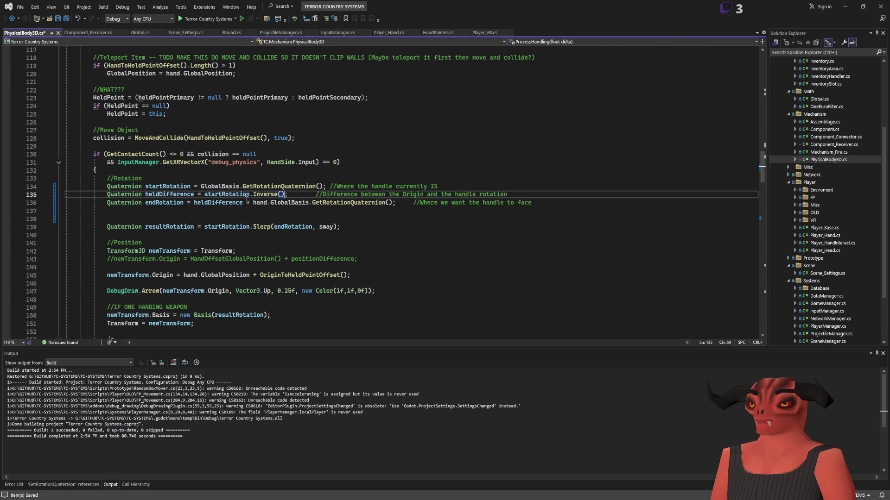
key(ctrl+v)
text(*)
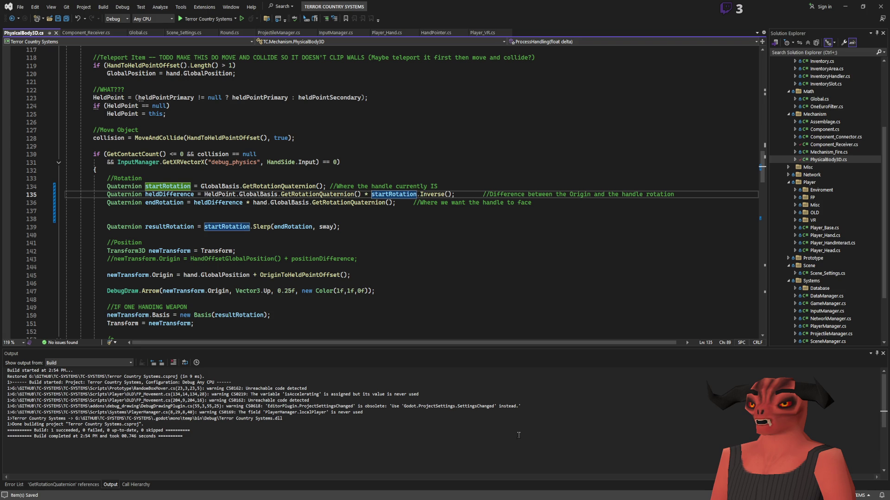
key(alt+Tab)
click(771, 9)
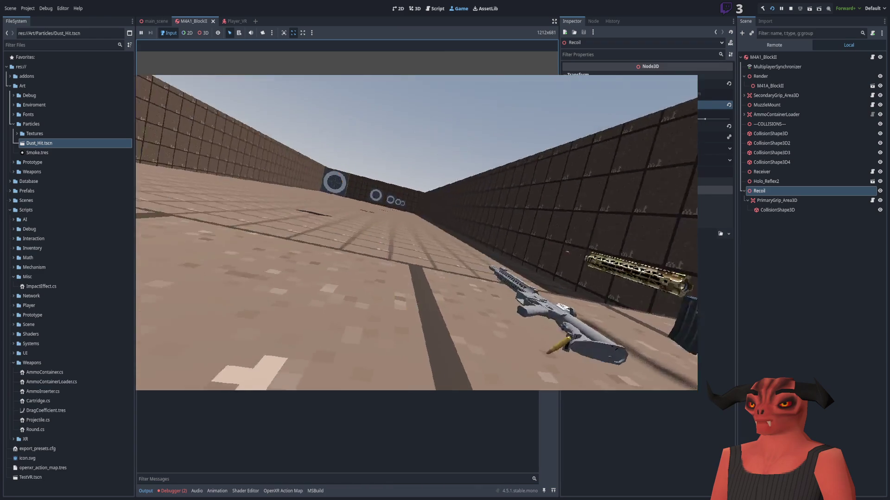
Remove Inverse() from startRotation on line 135, save, and run the game
key(F8)
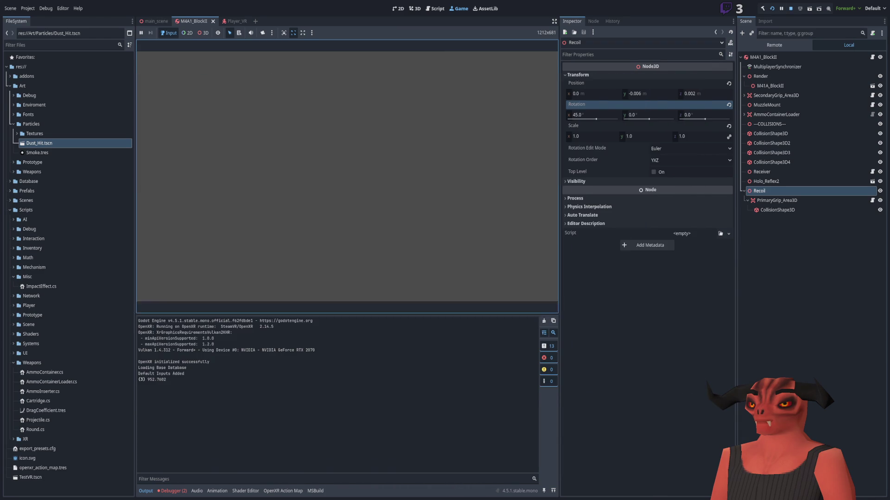
key(alt+Tab)
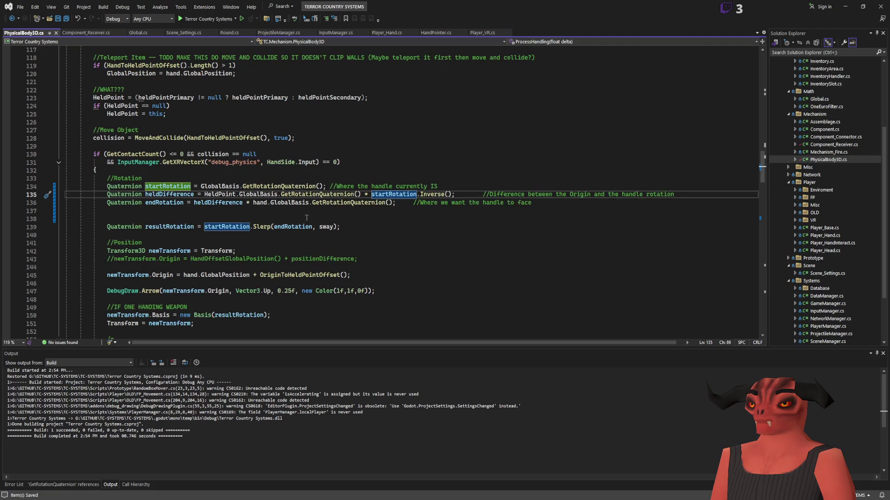
click(311, 217)
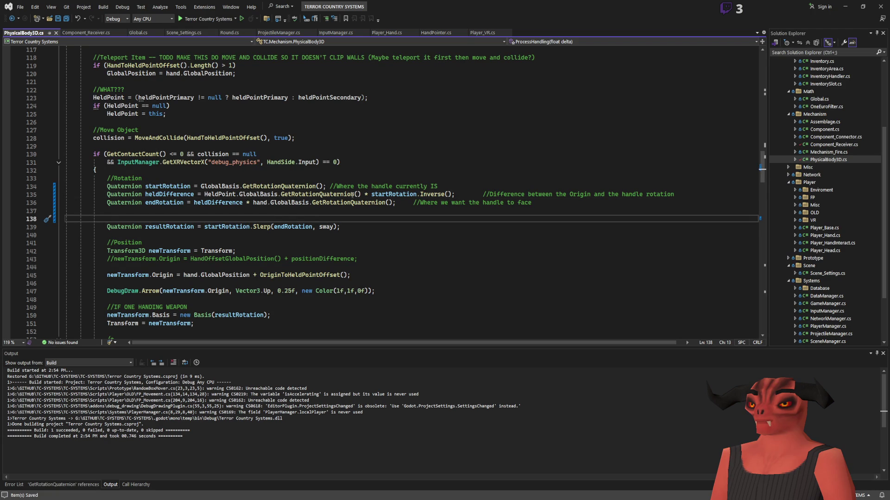
click(446, 194)
key(BackSpace)
key(BackSpace)
key(BackSpace)
key(BackSpace)
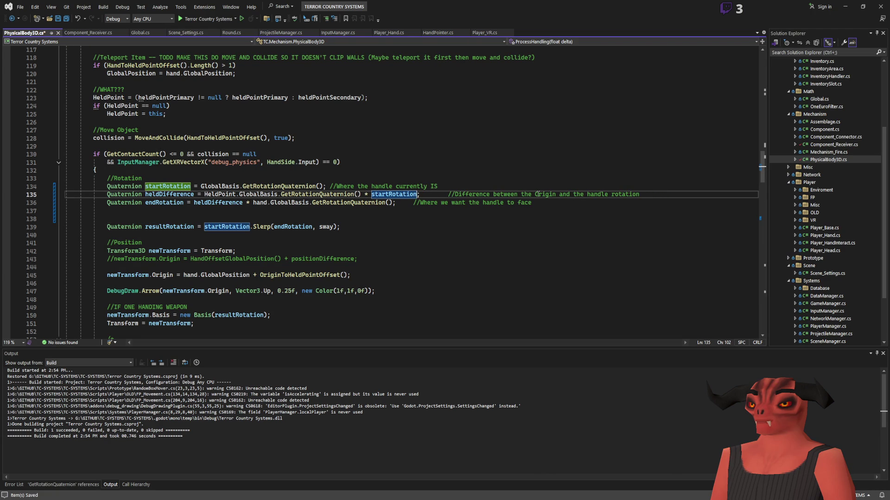
key(ctrl+s)
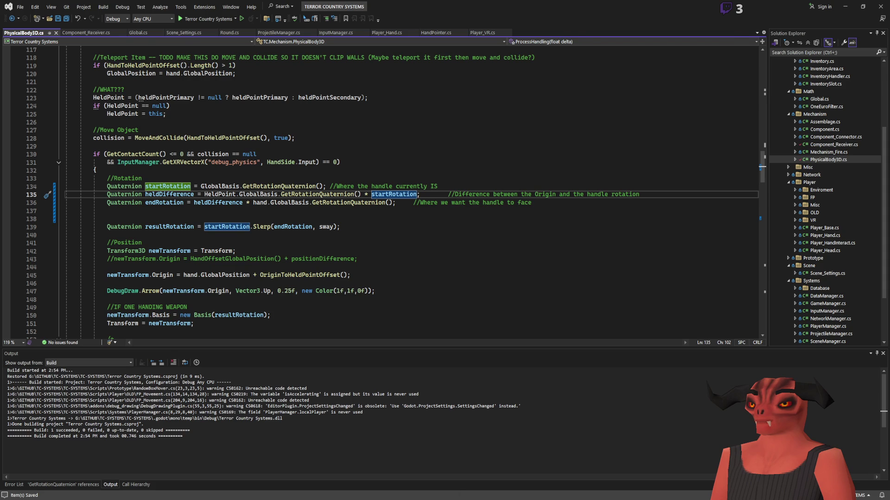
key(alt+Tab)
click(769, 9)
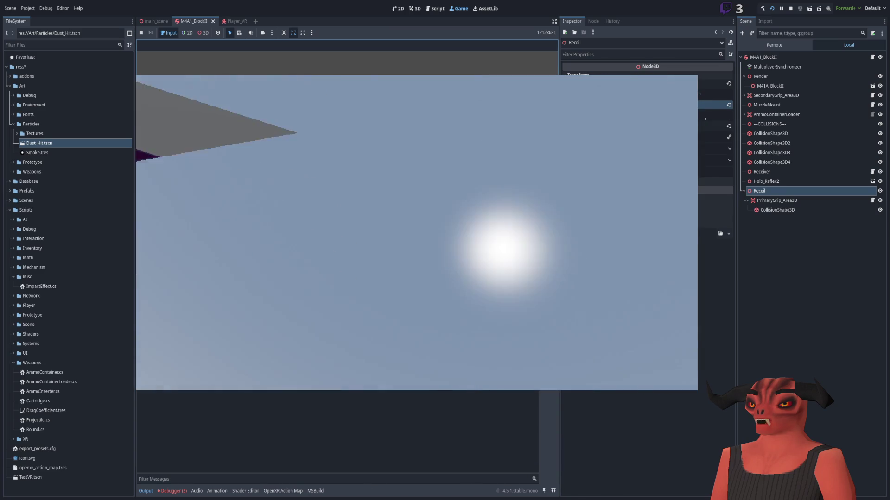
Stop the game and restore startRotation.Inverse() on line 135
key(F8)
click(394, 496)
key(ctrl+minus)
text(.Inverse()
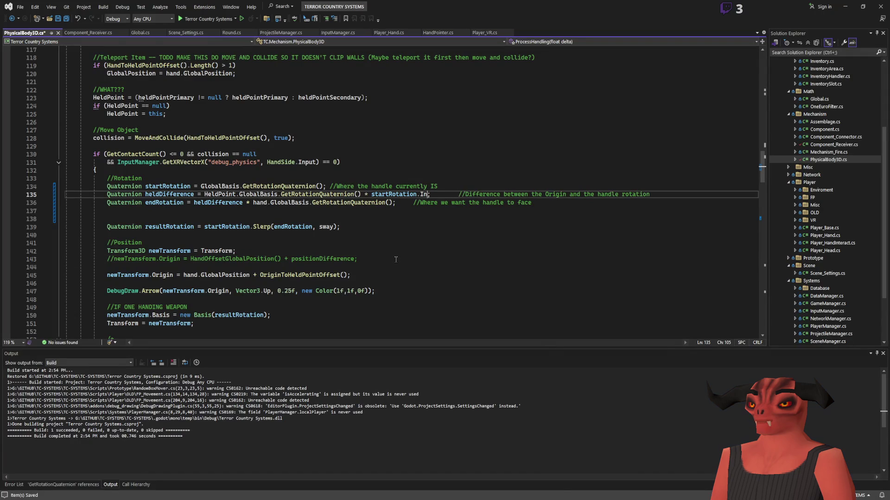
text())
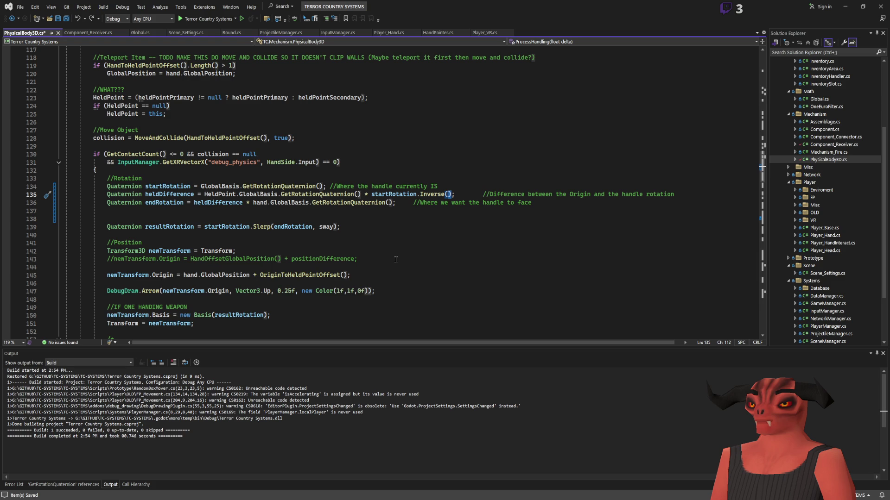
scroll(273, 171, down, 20)
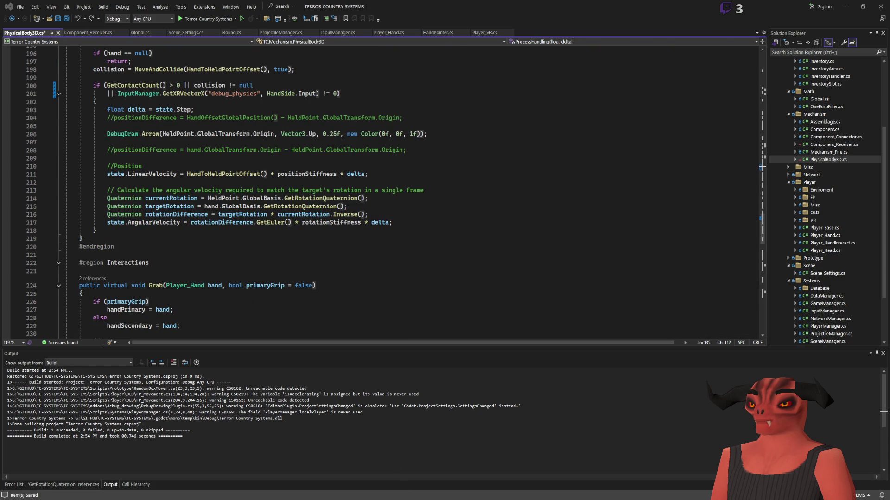
key(alt+Tab)
key(alt+Tab)
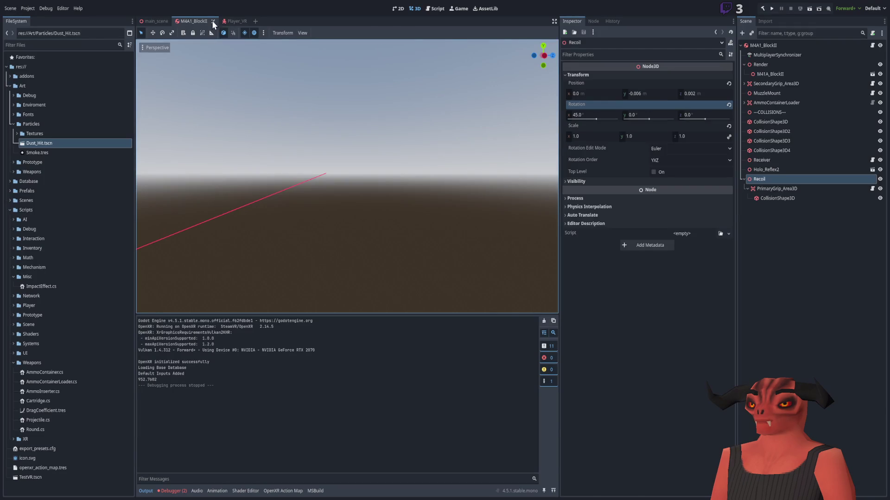
Lower the Recoil node's X rotation from 45° to 20° in the M4A1_BlockII scene
click(227, 20)
click(187, 19)
scroll(442, 260, up, 5)
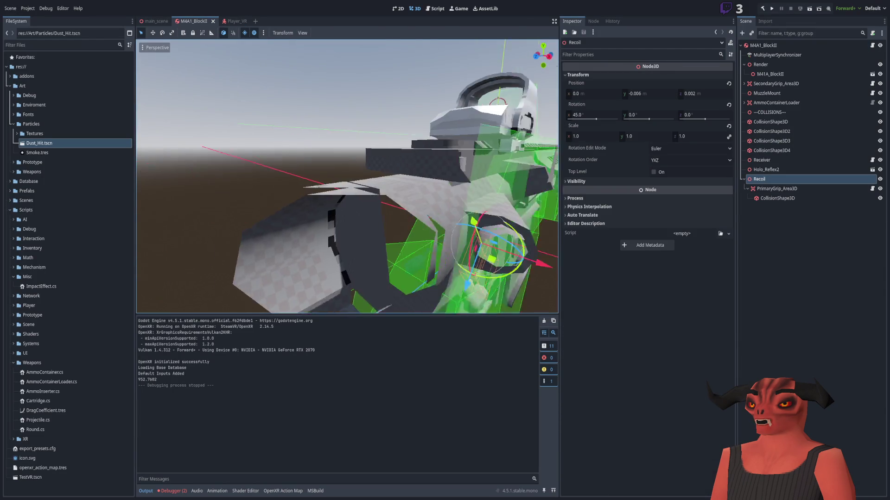
mouse_move(441, 260)
mouse_down()
mouse_move(549, 255)
mouse_move(229, 210)
mouse_move(359, 207)
mouse_up()
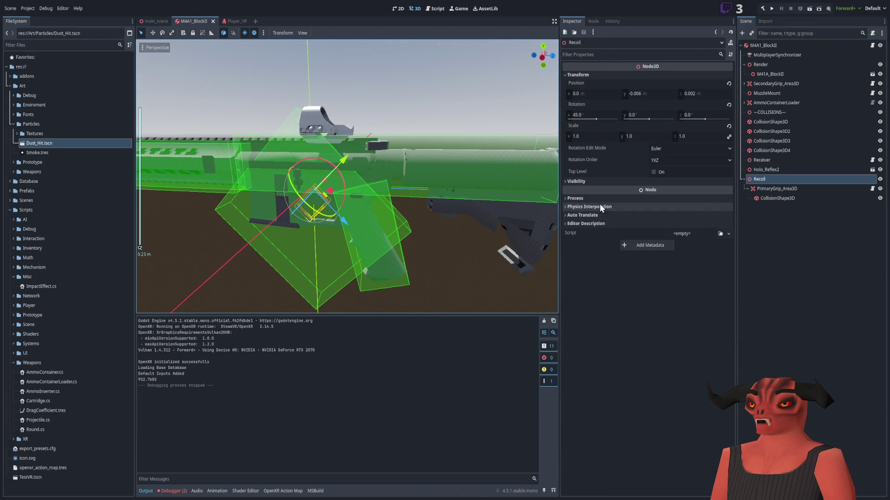
click(595, 120)
drag(593, 119, 595, 120)
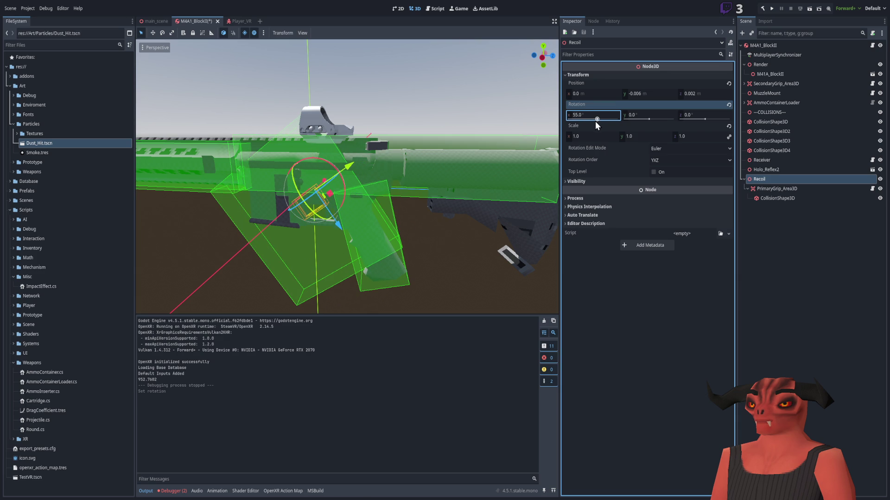
drag(594, 121, 592, 120)
Run the project to test the new recoil angle, then stop it
click(772, 9)
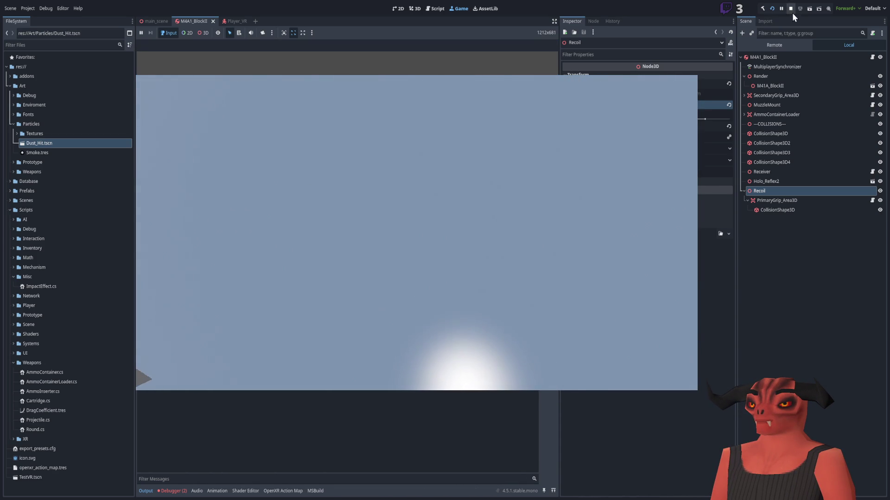
click(790, 9)
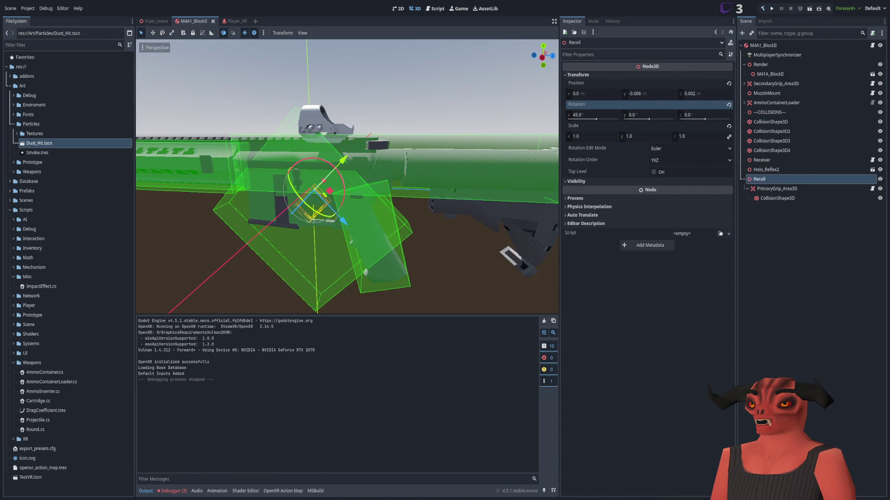
key(alt+Tab)
scroll(228, 186, up, 5)
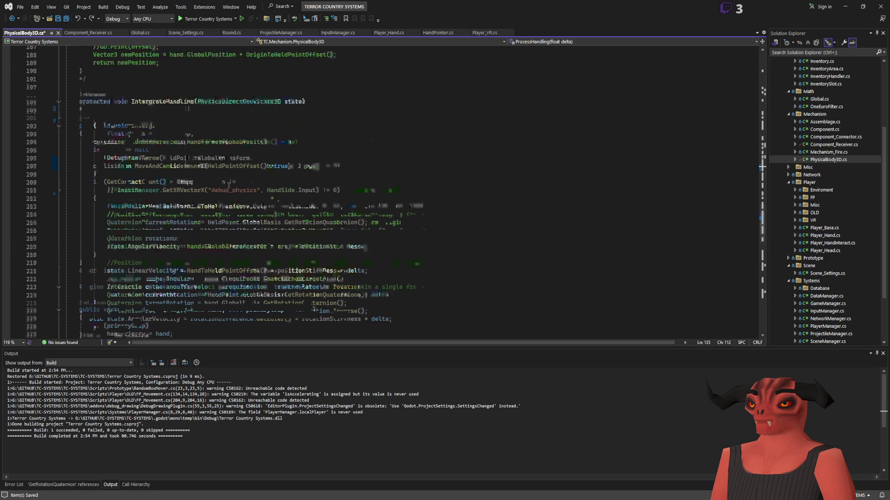
Select the rotation-matching code on lines 213–217 for copying
mouse_move(70, 125)
mouse_down()
mouse_move(341, 193)
mouse_move(447, 199)
mouse_up()
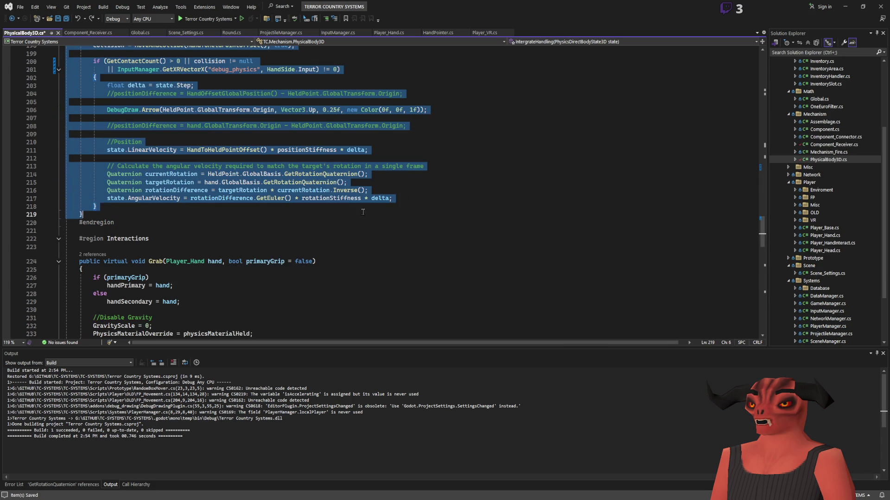
click(447, 199)
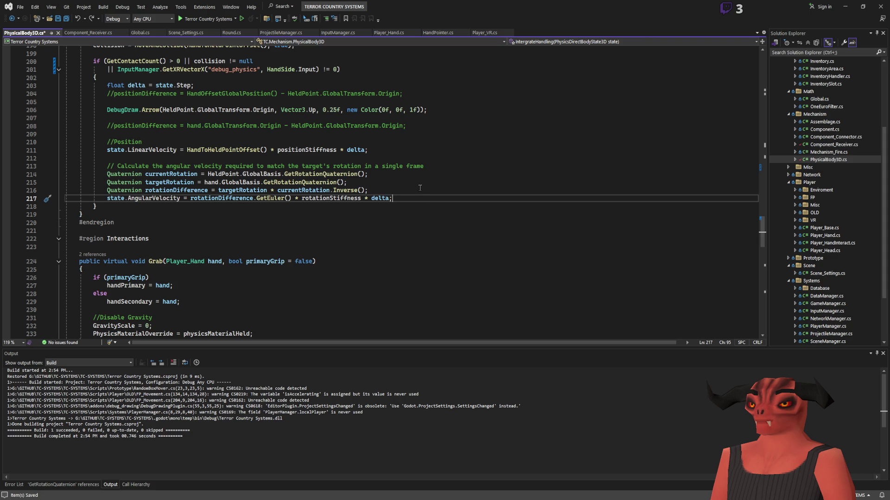
mouse_move(420, 198)
mouse_down()
mouse_move(440, 158)
mouse_move(458, 166)
mouse_up()
key(ctrl+c)
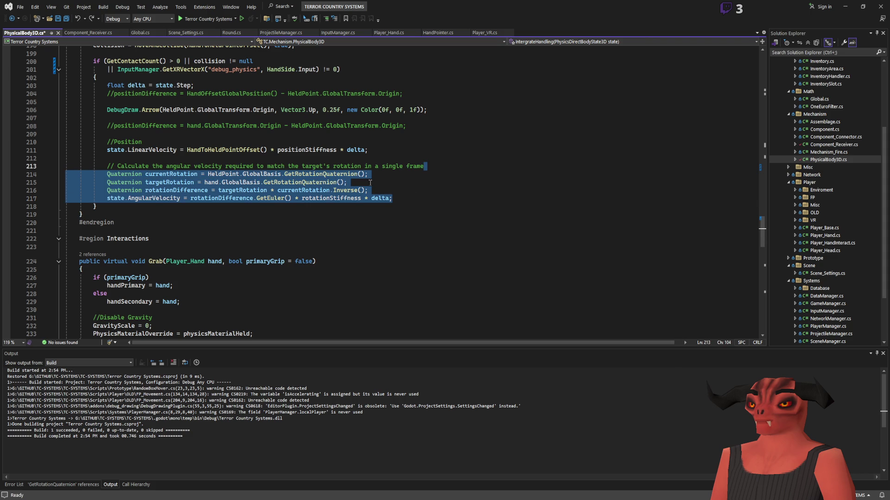
click(436, 188)
Add a //TEST STUFF block with a divider above resultRotation and paste the copied rotation lines
scroll(367, 216, up, 20)
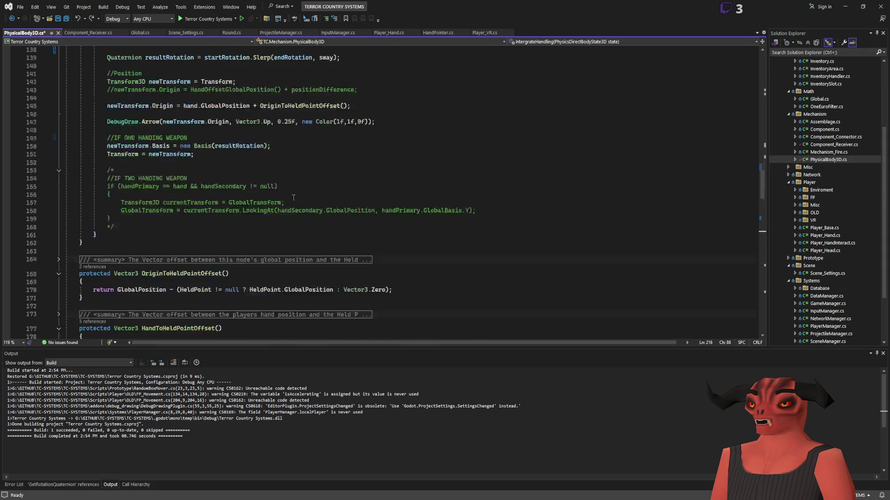
click(581, 178)
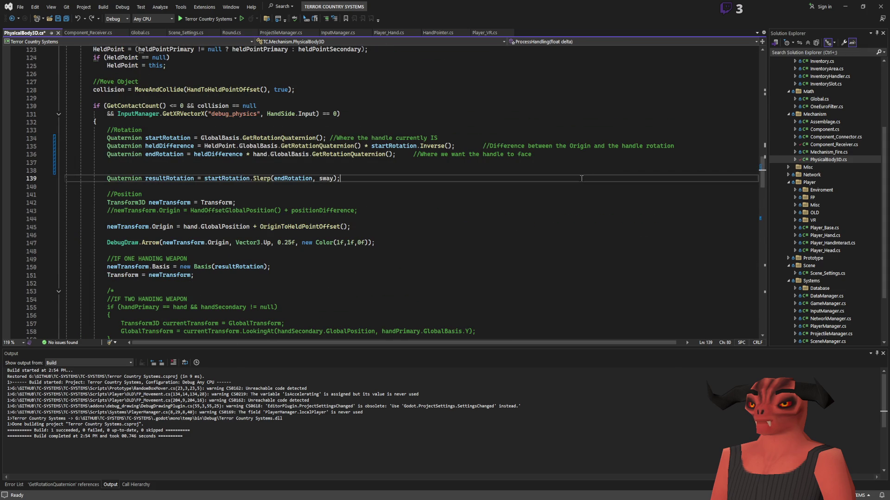
key(Up)
key(Up)
key(Return)
key(Return)
text(/)
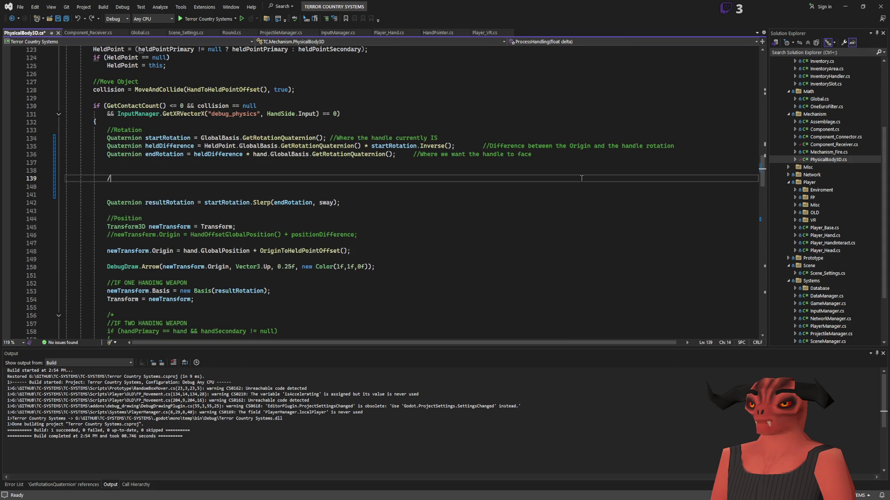
text(TEST STUFF)
key(Return)
key(Return)
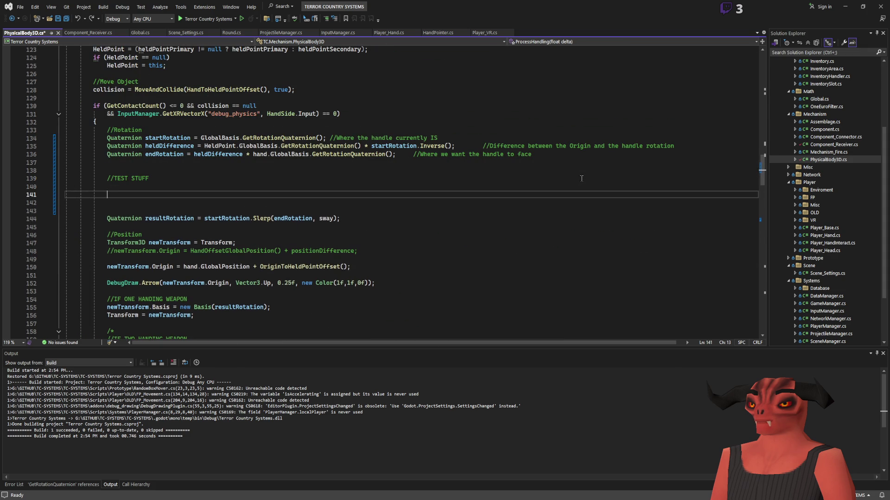
text(///----------)
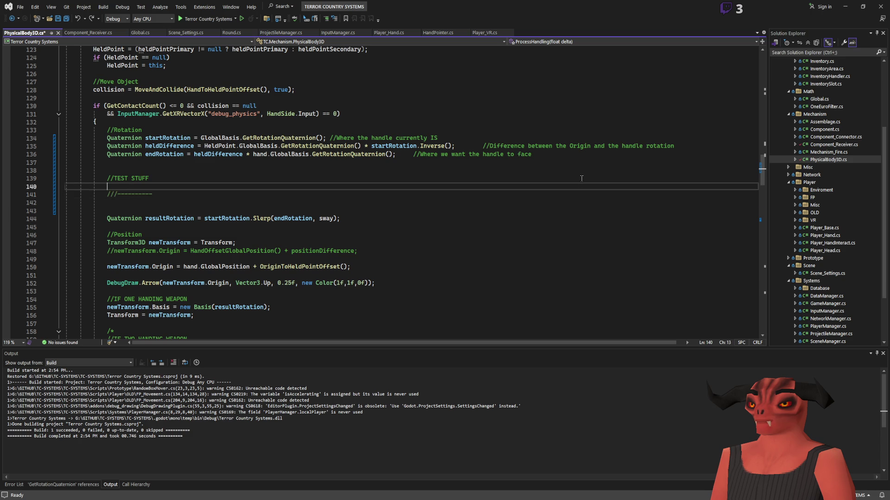
key(ctrl+Return)
key(ctrl+v)
Comment out the pasted AngularVelocity line in the test block
click(269, 175)
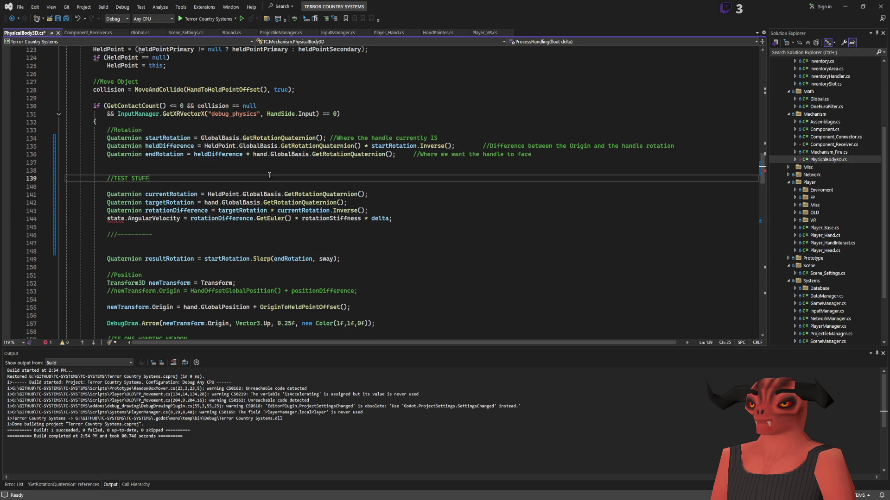
click(173, 195)
click(194, 202)
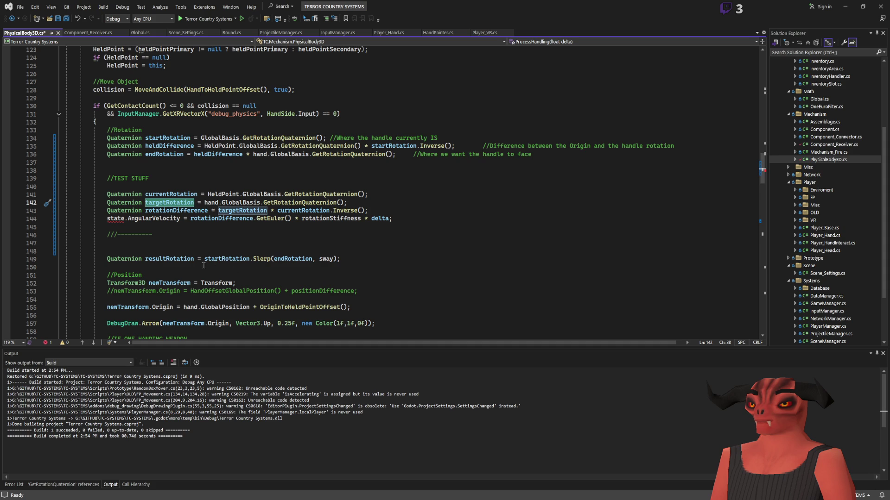
click(108, 220)
text(//)
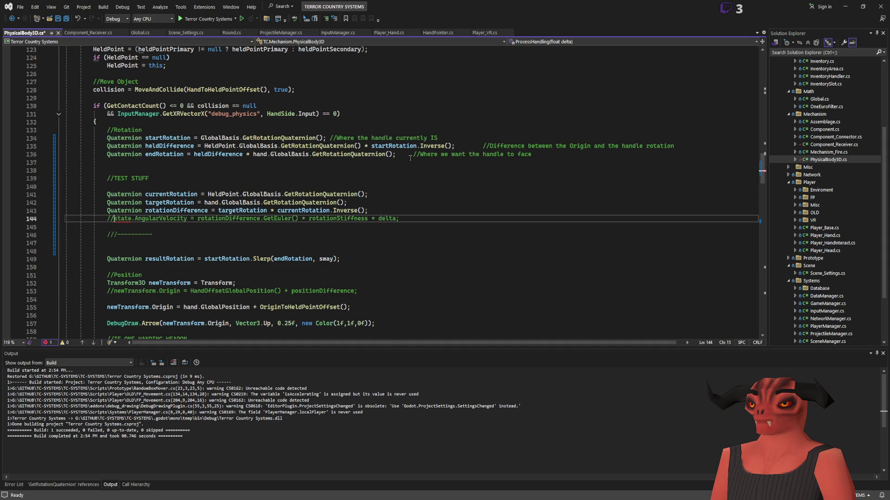
Make the Slerp blend from currentRotation to targetRotation instead of startRotation and endRotation
double_click(160, 194)
key(ctrl+c)
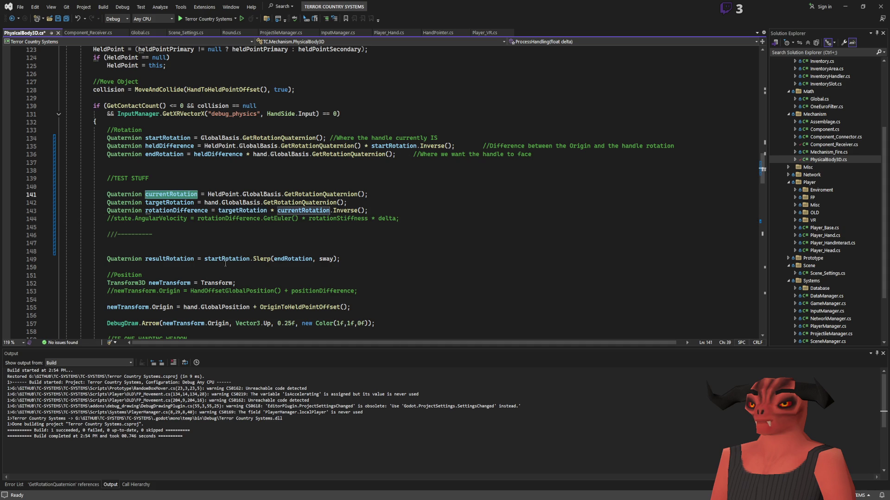
double_click(226, 259)
key(ctrl+v)
click(169, 203)
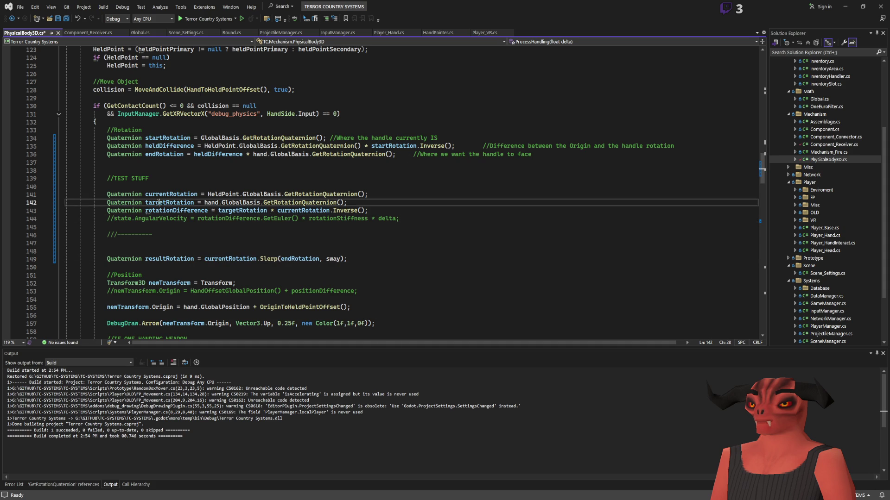
click(284, 258)
double_click(284, 259)
key(ctrl+v)
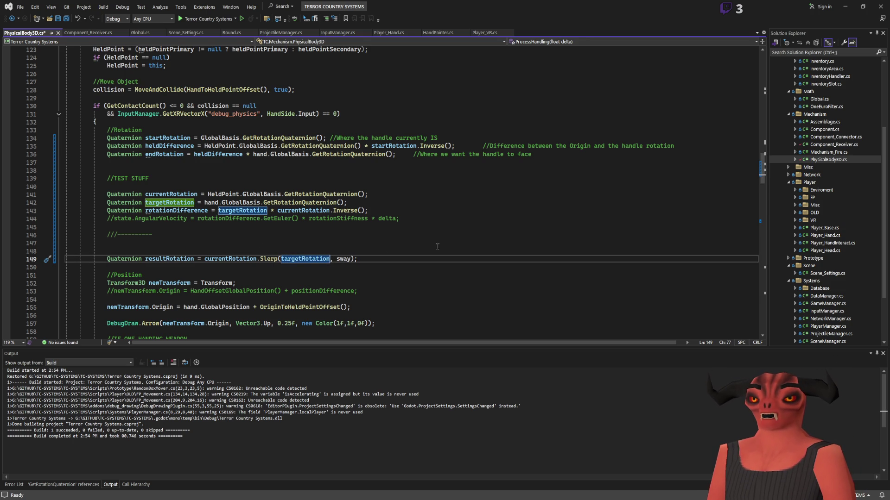
Review where rotationDifference and targetRotation are used in the test block
click(207, 210)
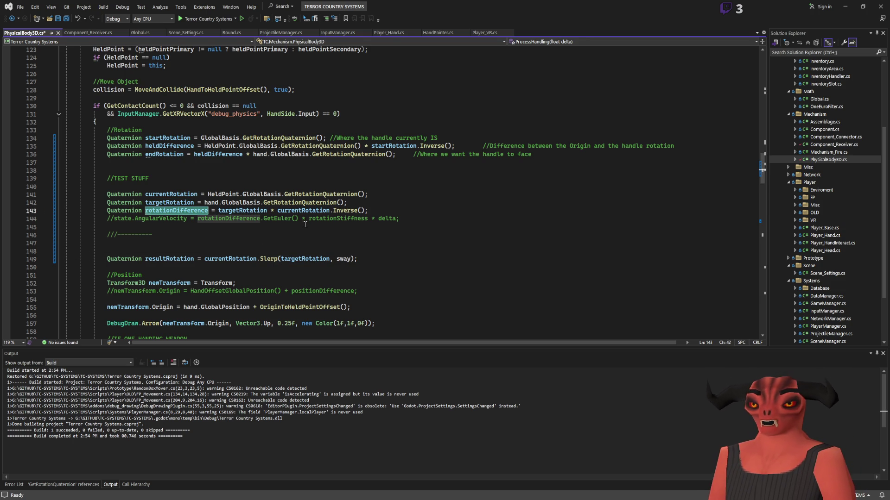
scroll(327, 232, down, 8)
scroll(287, 223, up, 12)
scroll(254, 209, down, 6)
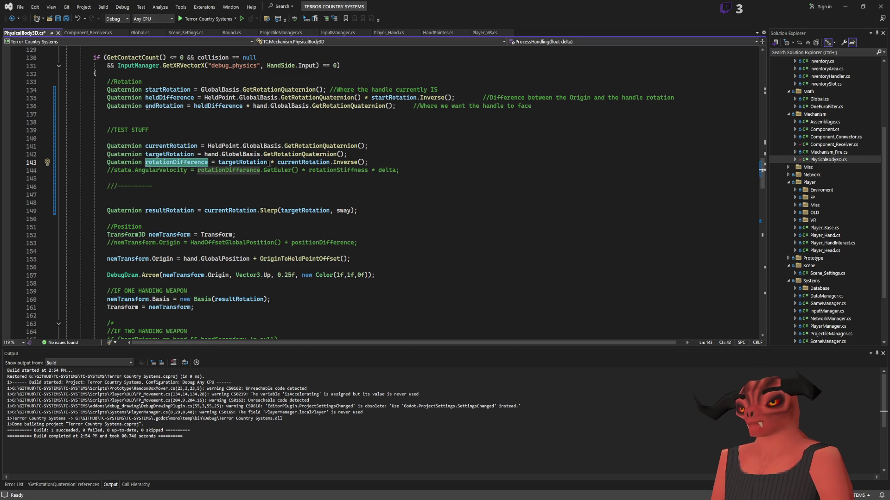
drag(336, 170, 400, 170)
double_click(142, 172)
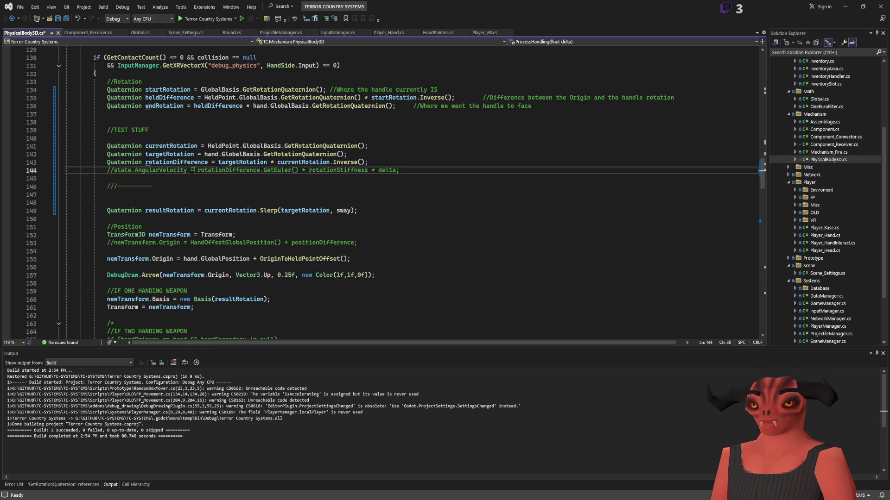
key(End)
scroll(200, 192, up, 1)
click(208, 186)
double_click(242, 186)
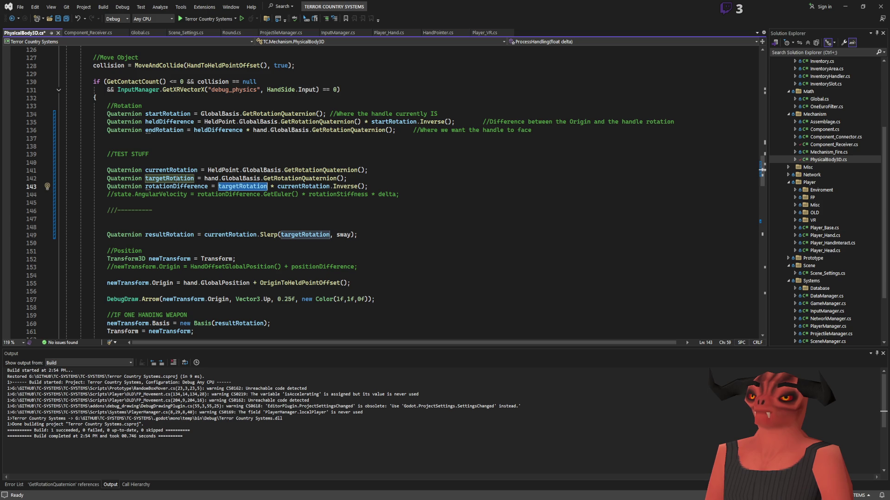
Compare the hand and HeldPoint rotation expressions on lines 136, 141 and 142
drag(204, 178, 370, 181)
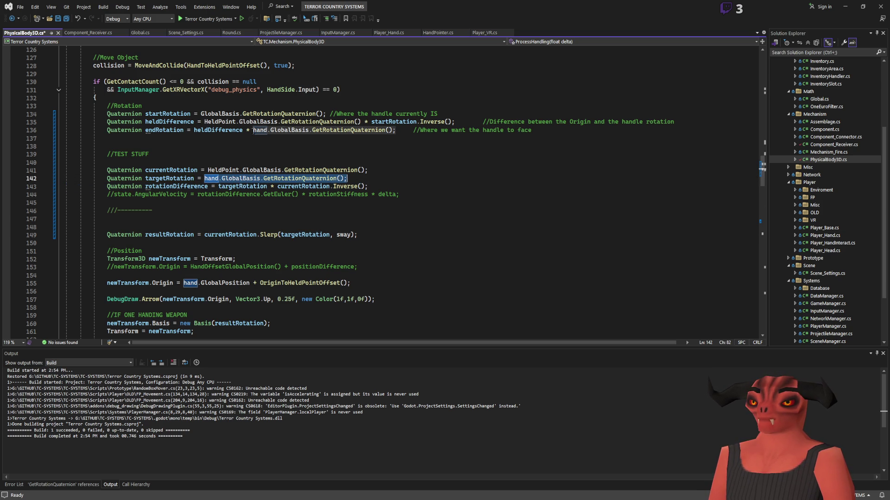
mouse_move(246, 130)
mouse_down()
mouse_move(408, 130)
mouse_move(393, 130)
mouse_up()
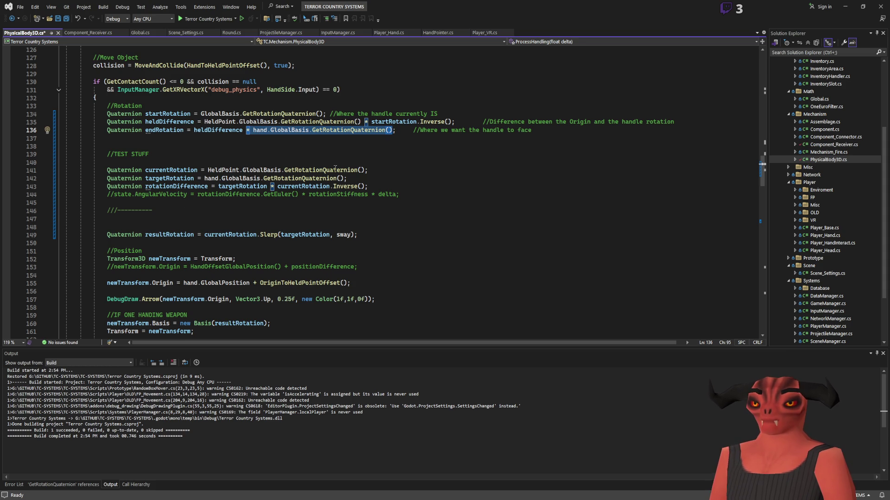
key(Down)
key(Down)
key(Down)
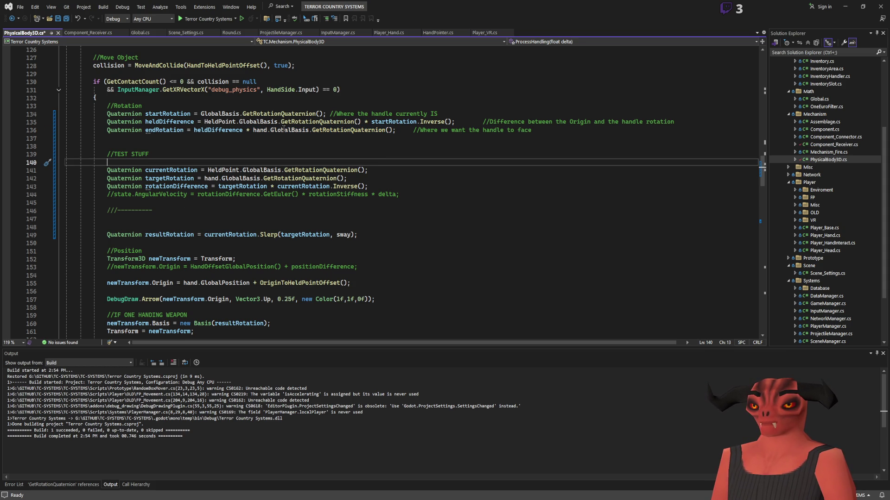
drag(208, 170, 376, 171)
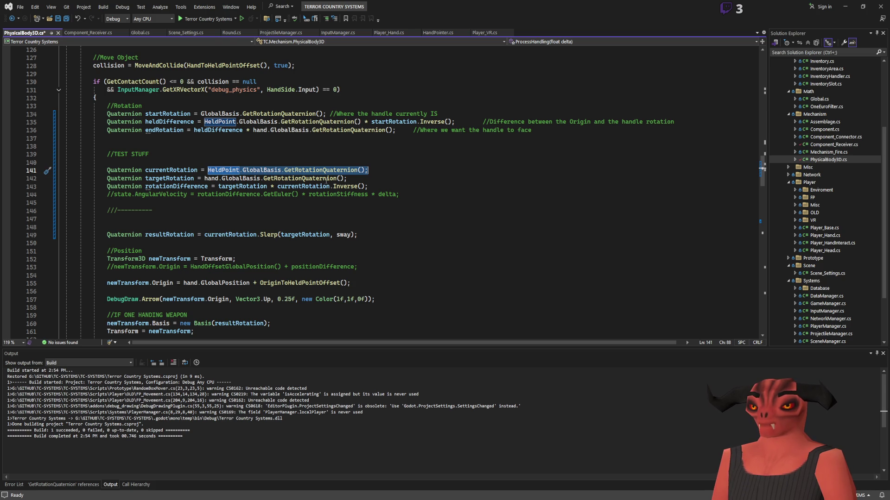
click(220, 186)
click(208, 186)
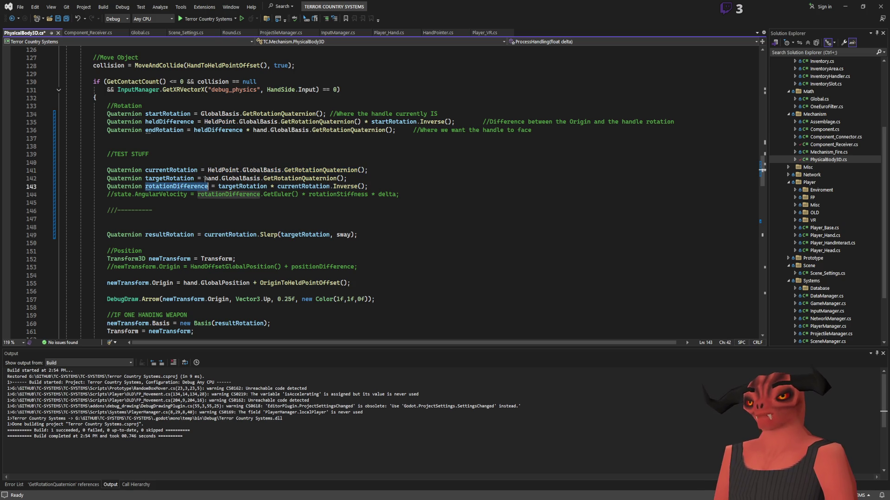
click(444, 169)
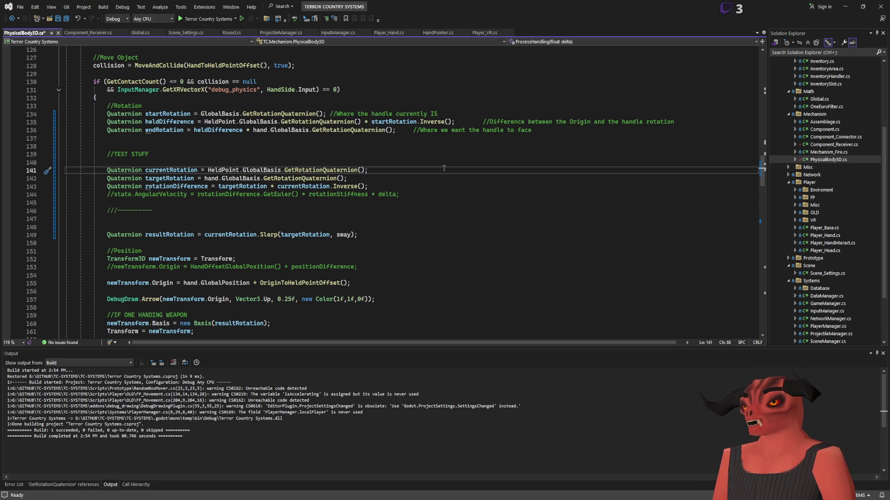
double_click(195, 186)
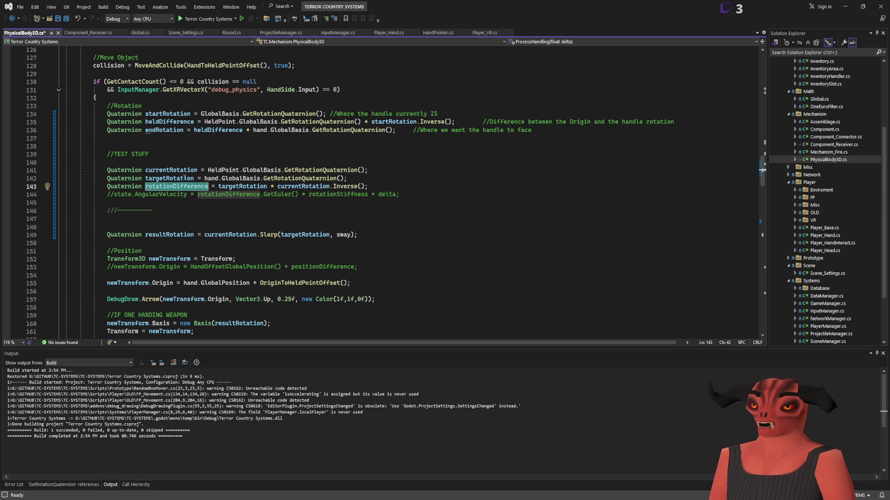
click(330, 235)
Append * rotationDifference to targetRotation in the Slerp, save, and run the game
text(-*)
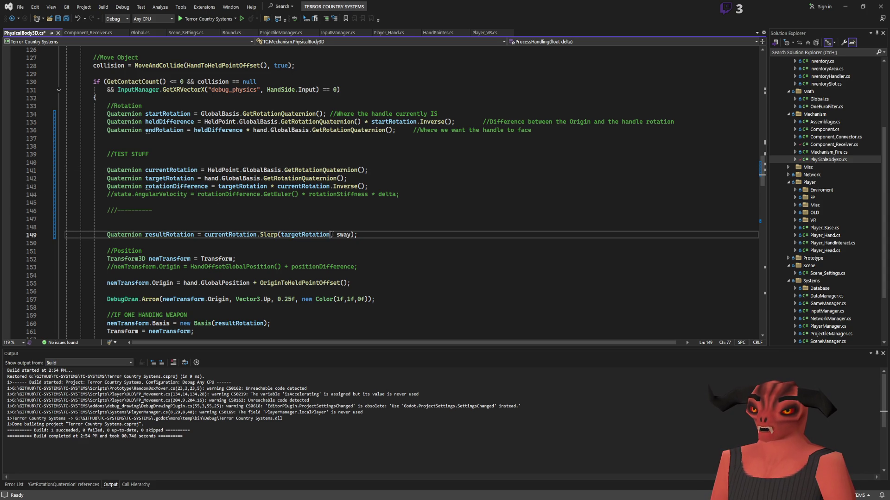
key(BackSpace)
key(BackSpace)
key(BackSpace)
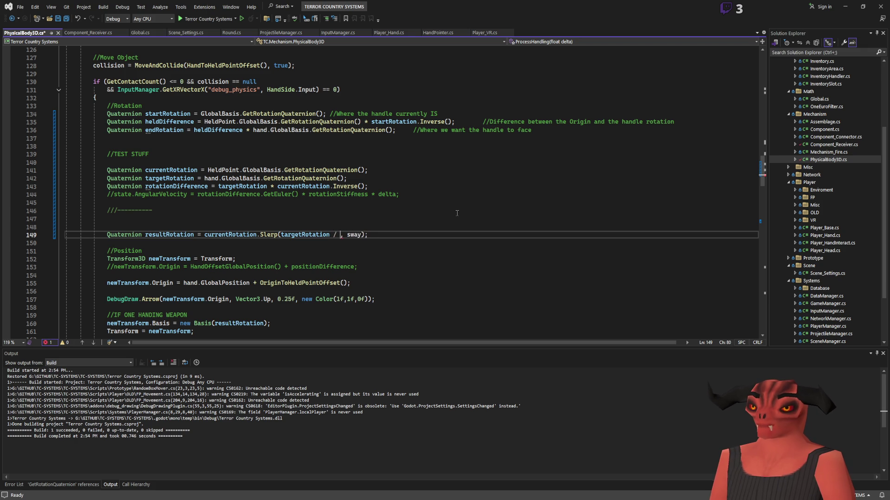
text(/)
key(BackSpace)
key(BackSpace)
text(* rotationDifference)
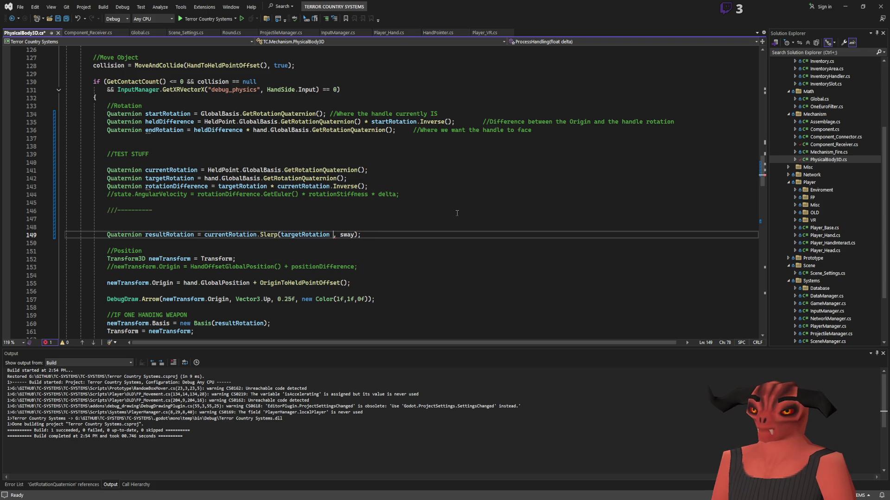
key(ctrl+s)
key(alt+Tab)
click(772, 8)
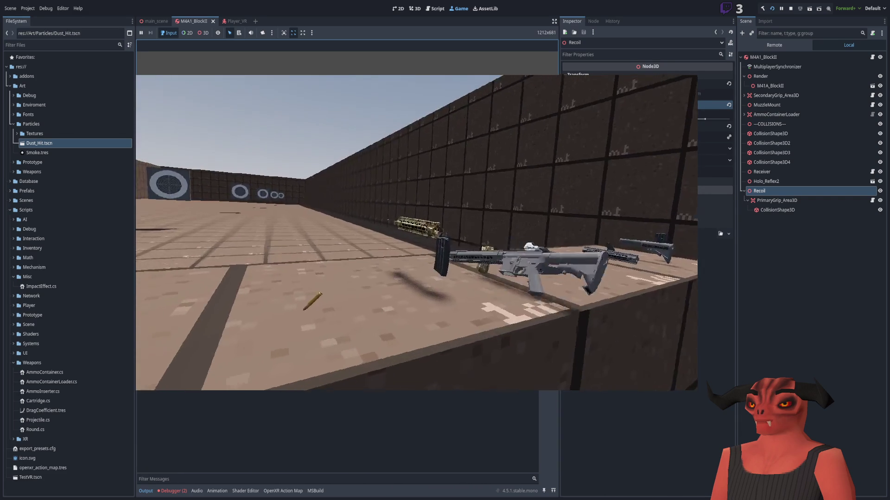
Reorder the Slerp target to rotationDifference * targetRotation, save, and rebuild the .NET project
key(alt+Tab)
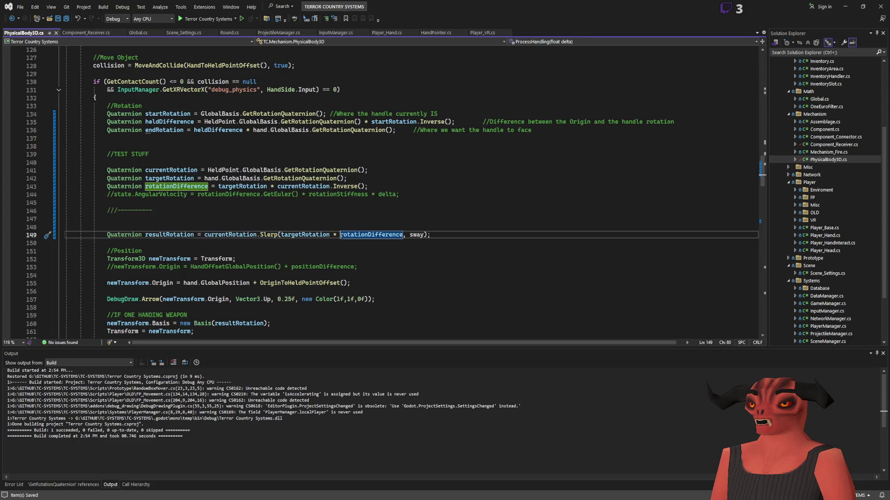
key(Delete)
key(Delete)
text(,)
key(Left)
key(Left)
key(Left)
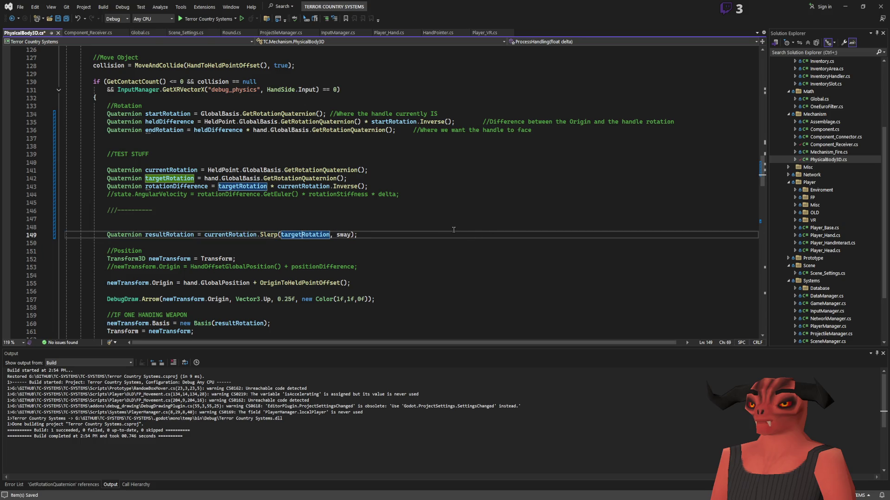
text(*)
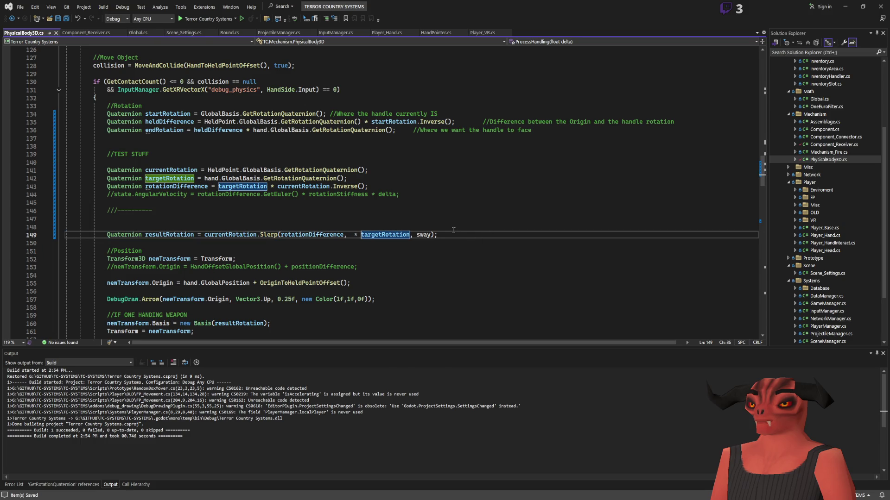
key(Left)
key(Left)
key(Left)
key(BackSpace)
key(ctrl+s)
key(alt+Tab)
click(763, 10)
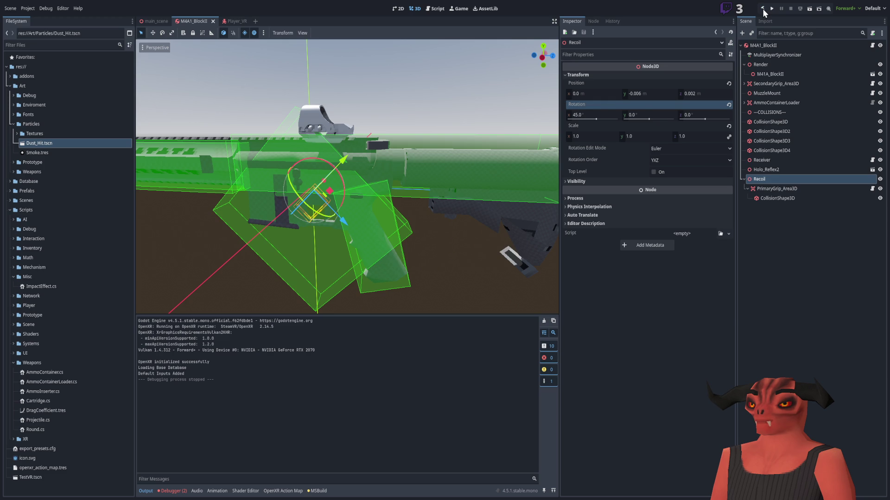
Rebuild, play-test the rotationDifference Slerp in VR, then stop the game and return to the code
click(764, 10)
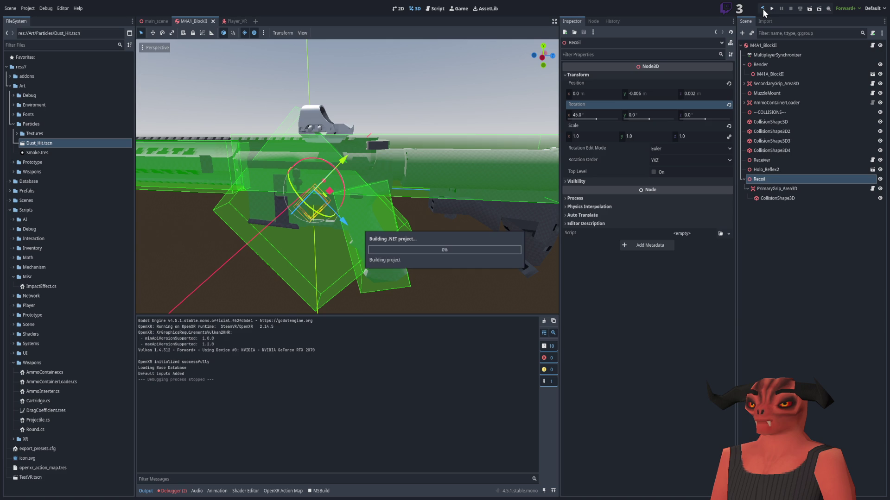
click(773, 8)
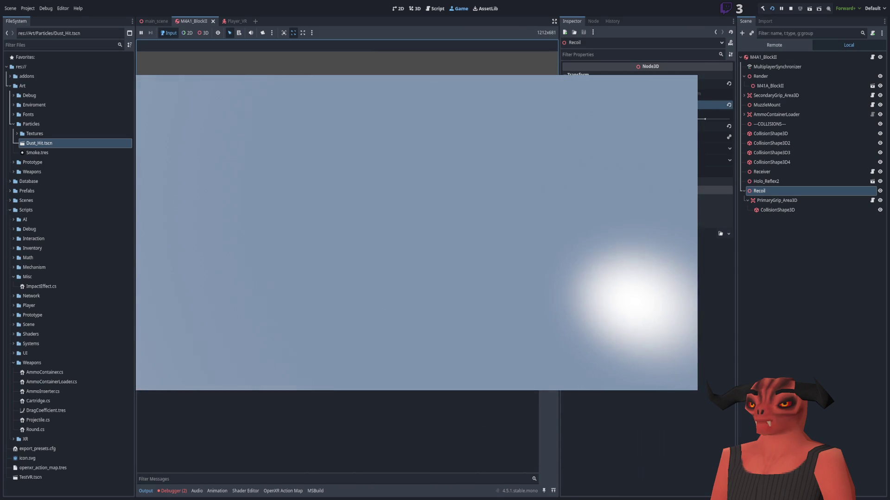
key(F8)
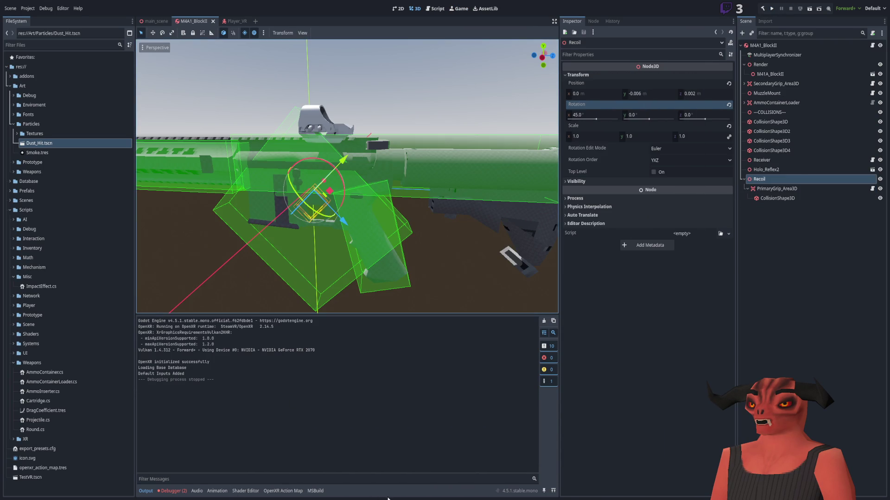
key(alt+Tab)
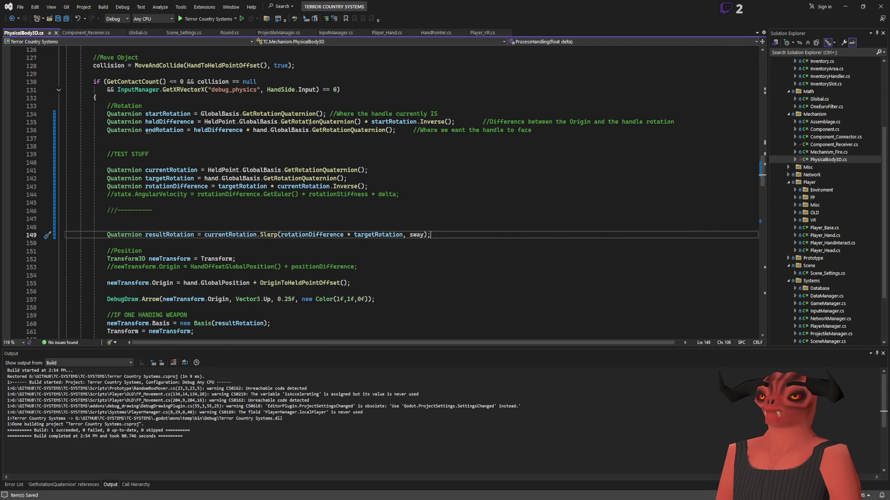
Add an offset quaternion: HeldPoint's rotation times this body's inverse GlobalBasis rotation
click(405, 185)
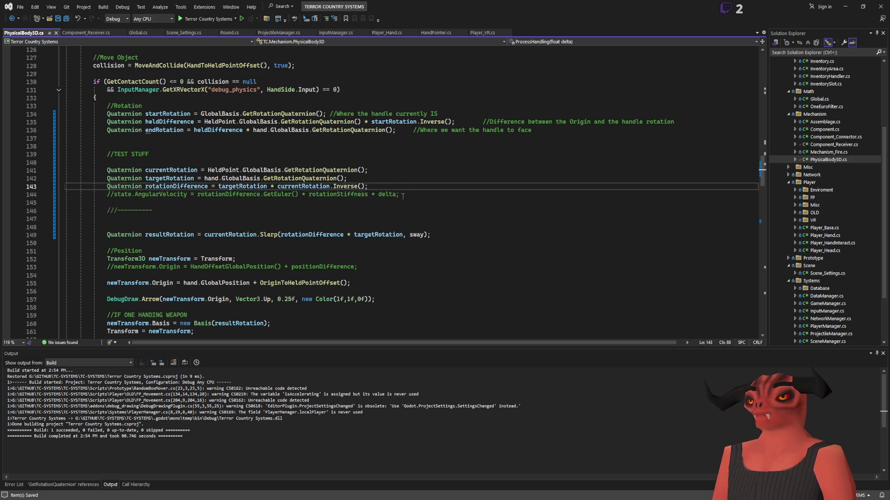
key(Return)
key(Return)
text(Qua)
key(space)
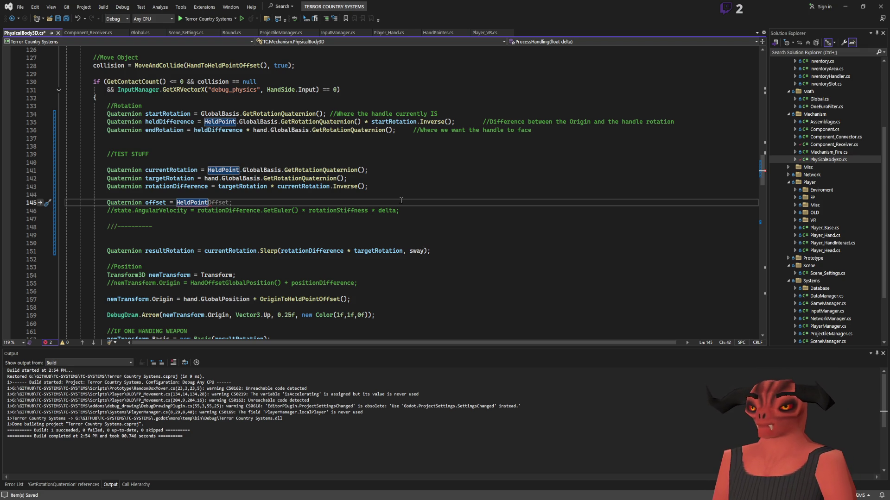
text(.GlobalBasis.GetRotationQuaternion())
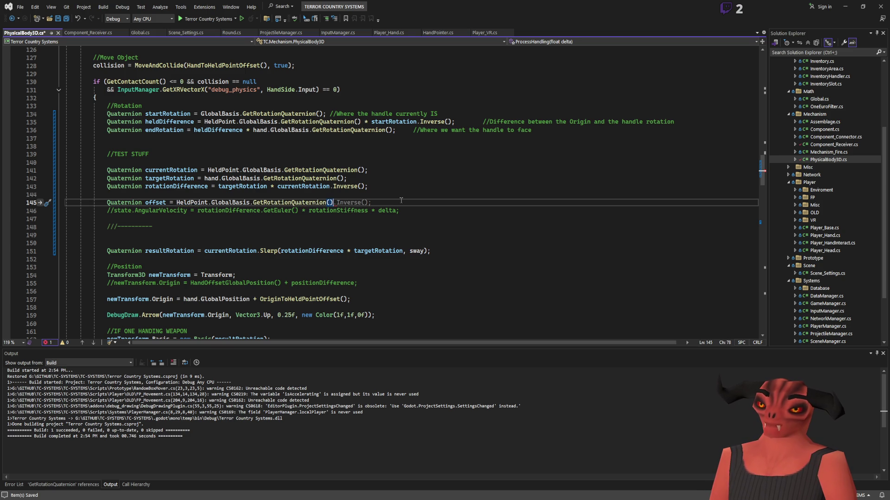
text( * )
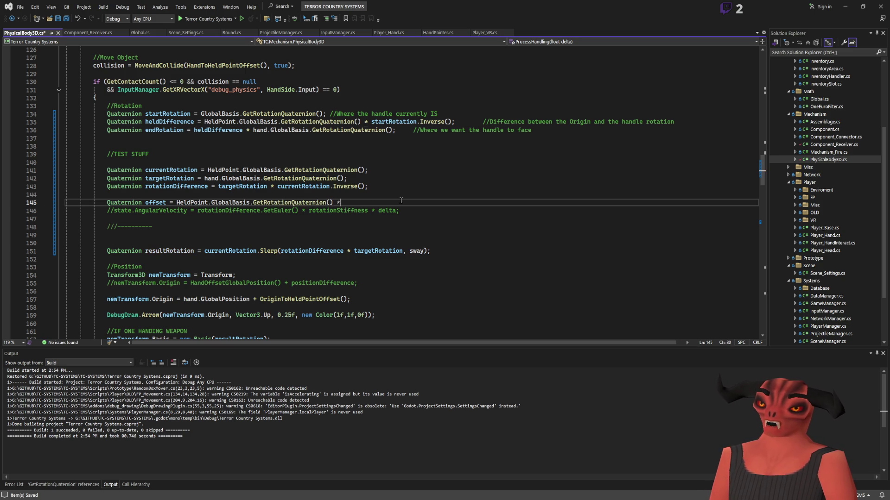
text(GlobalBas)
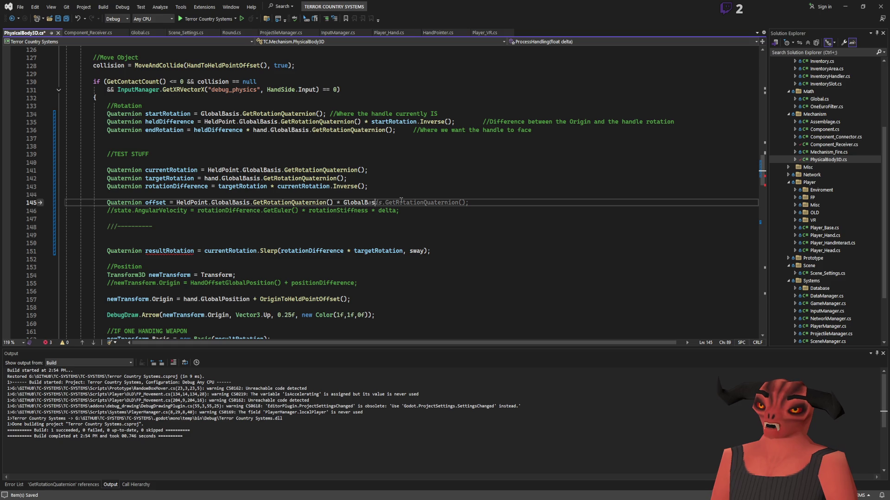
key(Tab)
scroll(188, 197, up, 2)
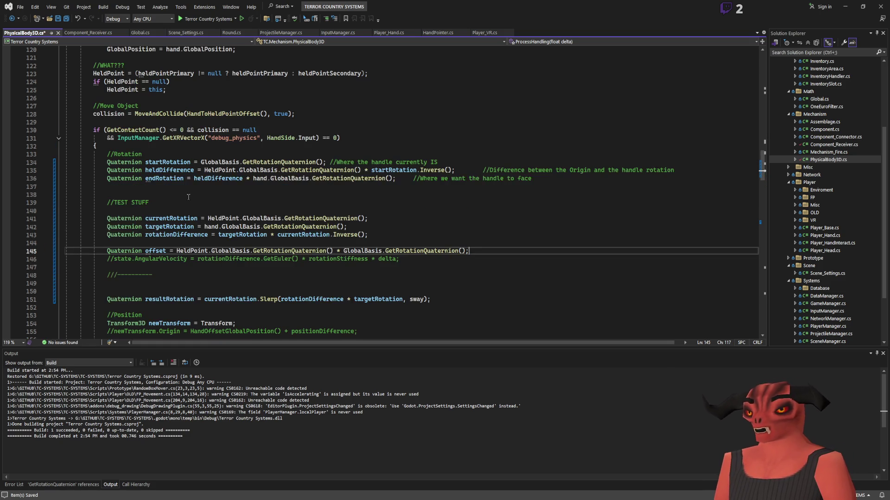
double_click(159, 234)
click(324, 227)
scroll(452, 225, down, 1)
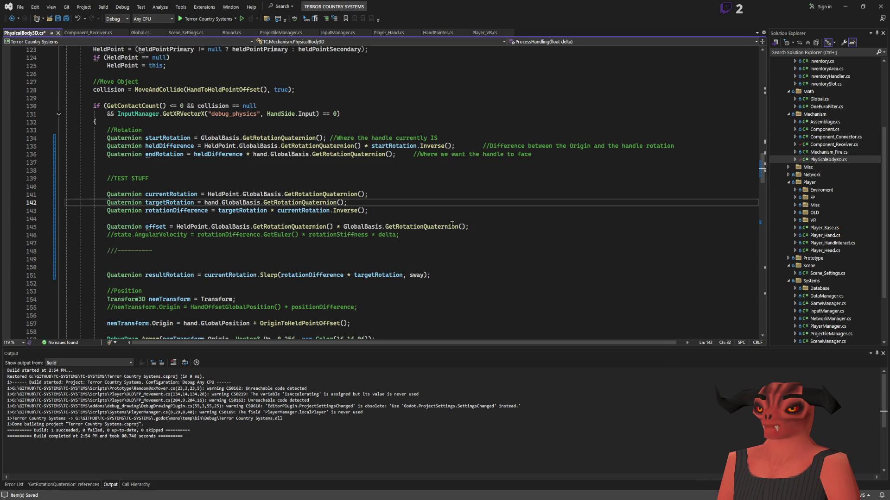
click(464, 227)
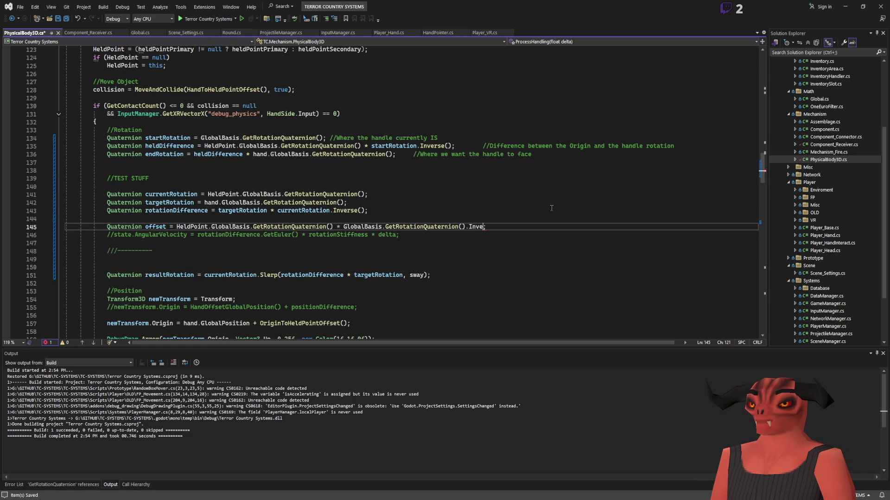
text(())
Change the Slerp target on line 151 to targetRotation * offset
double_click(166, 228)
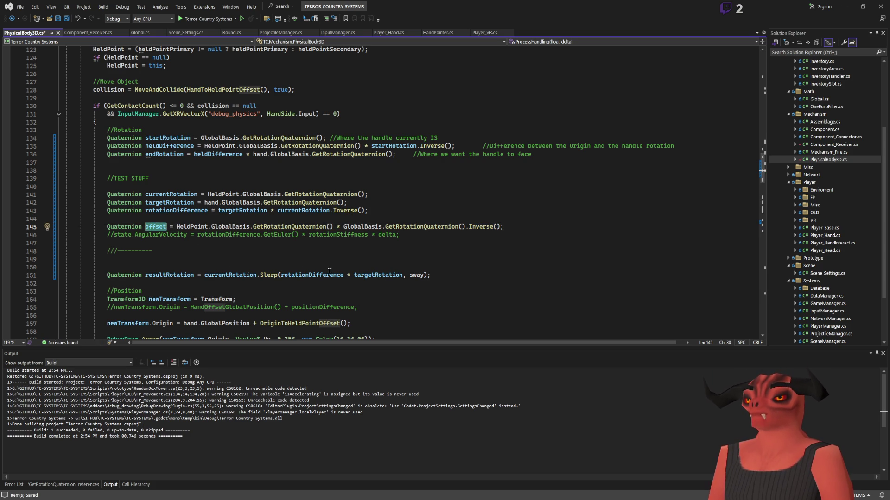
double_click(330, 272)
key(Delete)
key(Delete)
key(Delete)
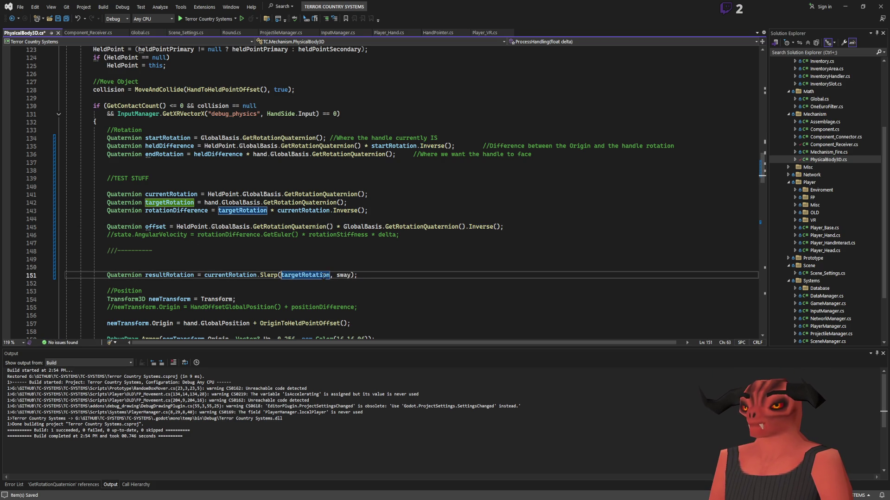
text(* offset)
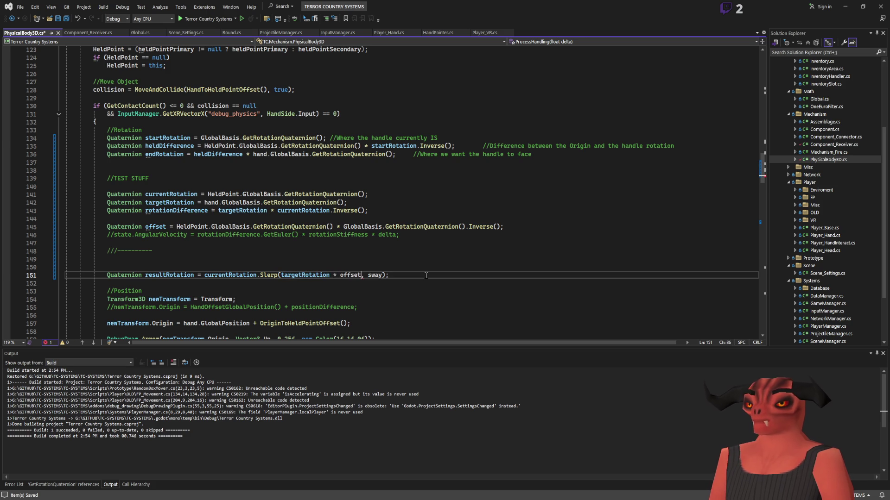
key(alt+Tab)
Play-test the targetRotation * offset version of the Slerp, then stop the game
click(764, 9)
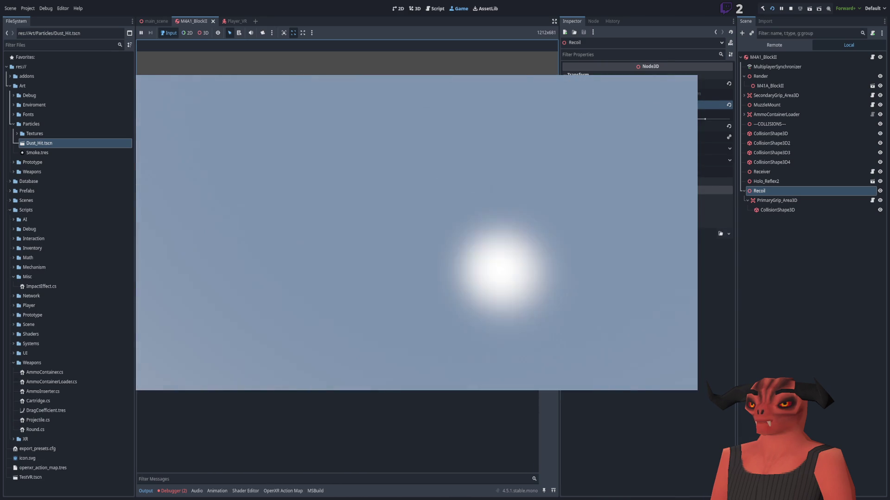
click(790, 8)
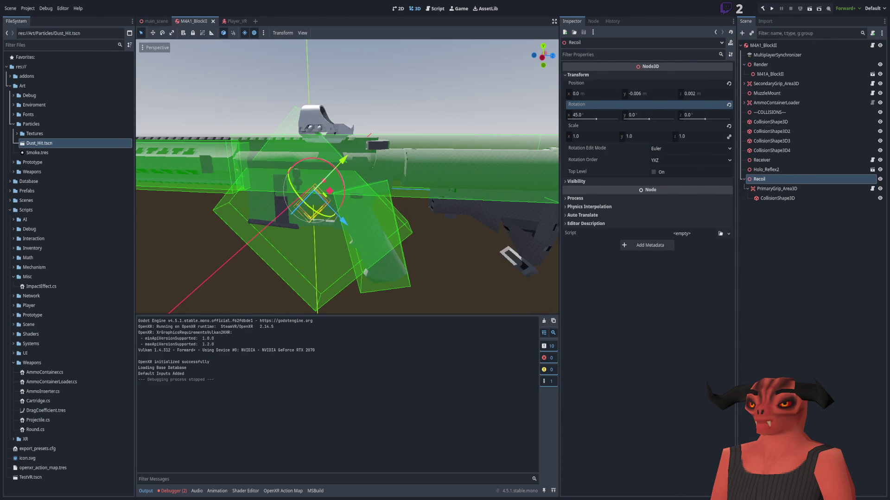
key(alt+Tab)
Reorder the Slerp target to offset * targetRotation, save, and relaunch the game
double_click(302, 274)
key(Delete)
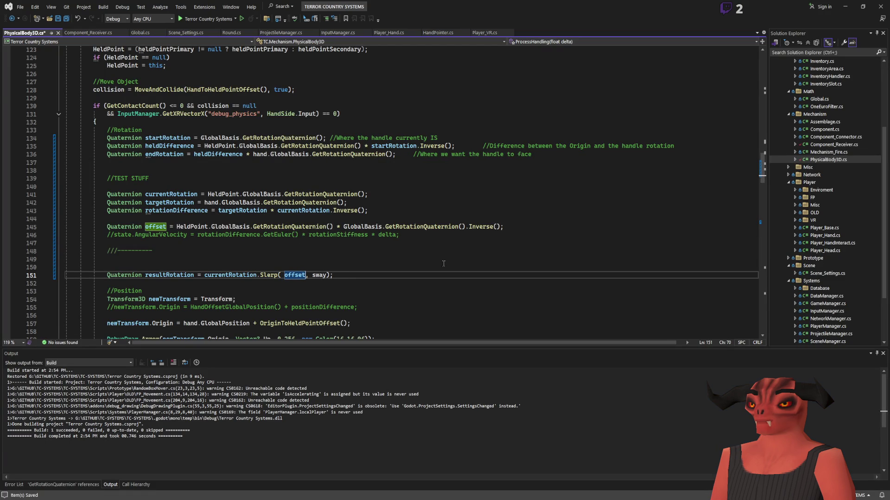
text(* targetRotation)
key(ctrl+s)
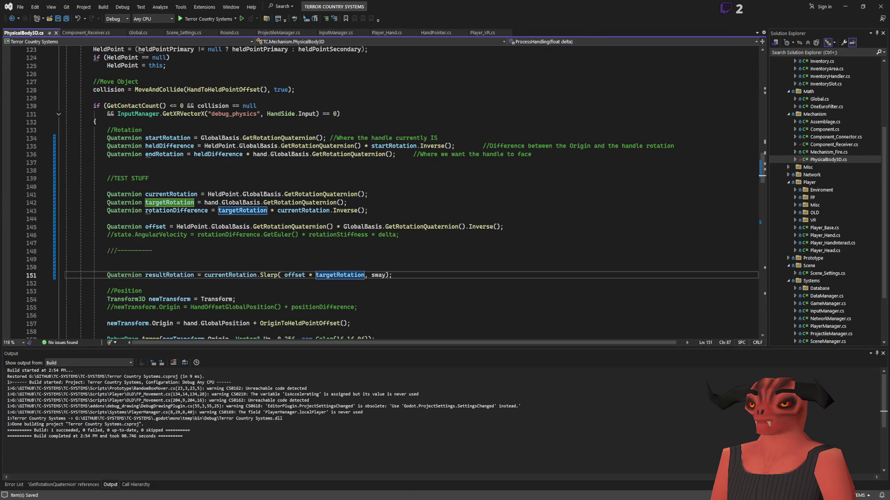
key(alt+Tab)
click(772, 9)
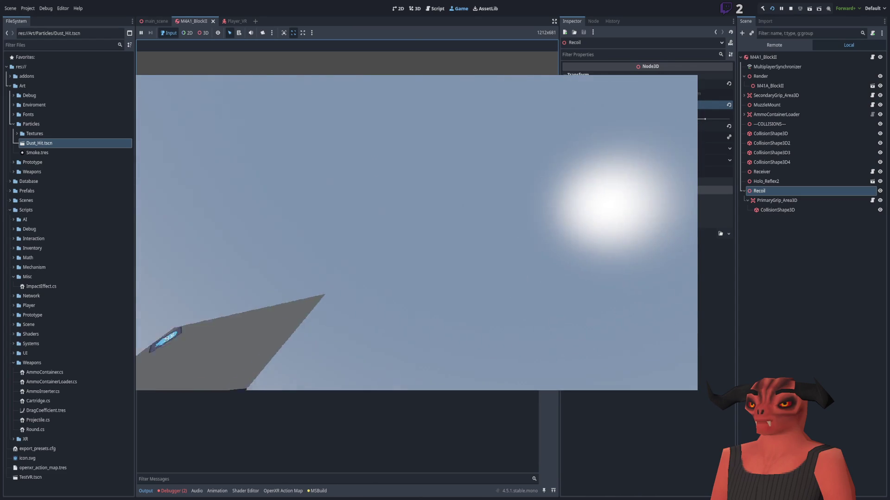
Stop the offset * targetRotation play-test and return to the script in Visual Studio
key(F8)
key(alt+Tab)
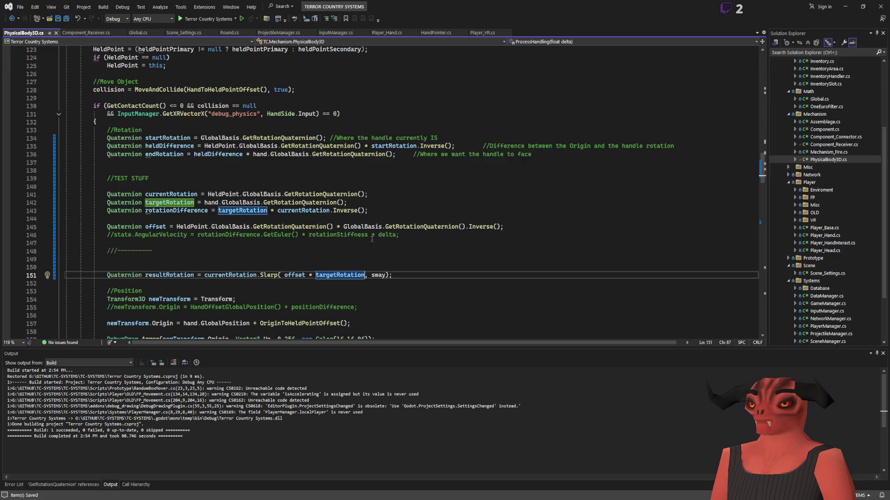
Rewrite line 143 as currentRotation * targetRotation.Inverse(), save, and relaunch the game in Godot
click(367, 240)
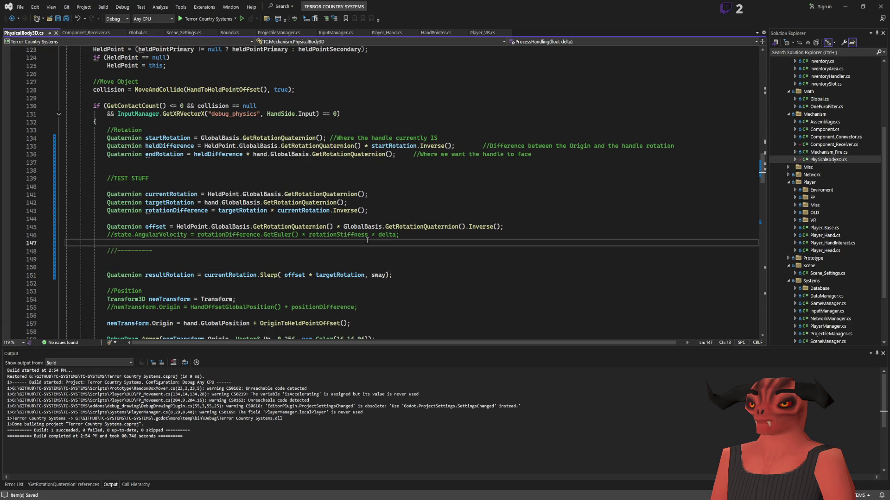
double_click(242, 210)
key(BackSpace)
key(Delete)
key(Delete)
key(Delete)
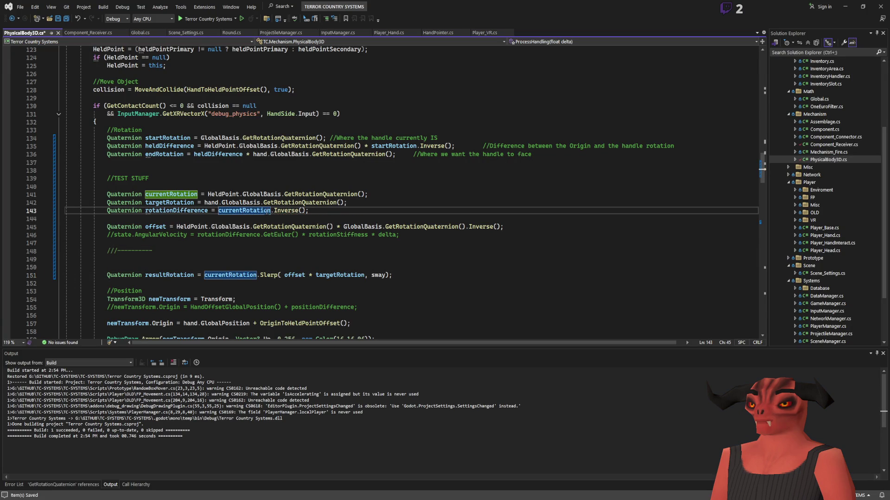
text(*)
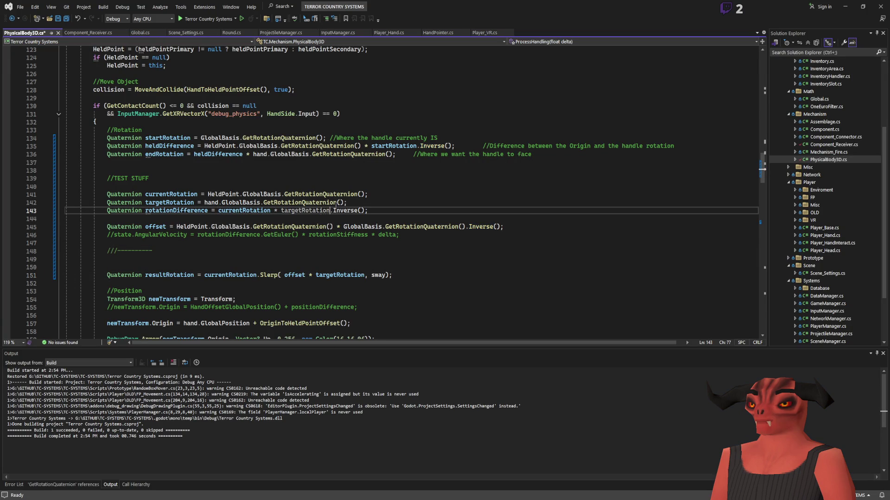
key(End)
key(ctrl+s)
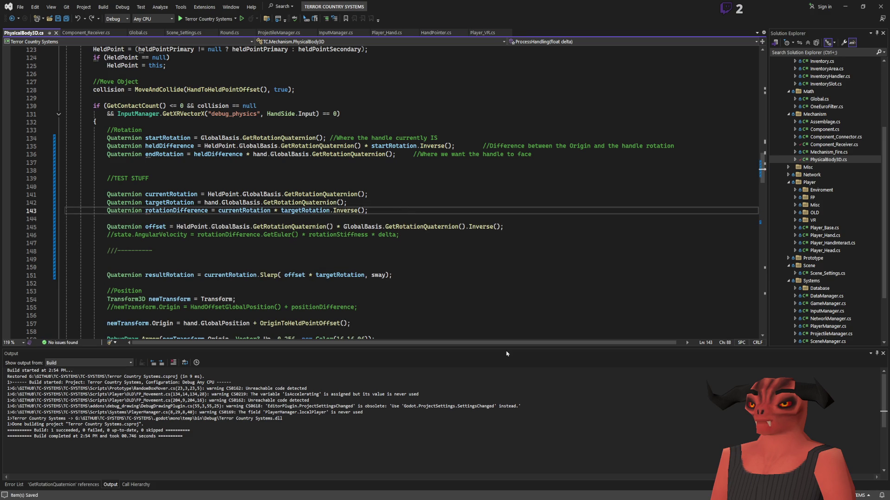
key(alt+Tab)
click(771, 8)
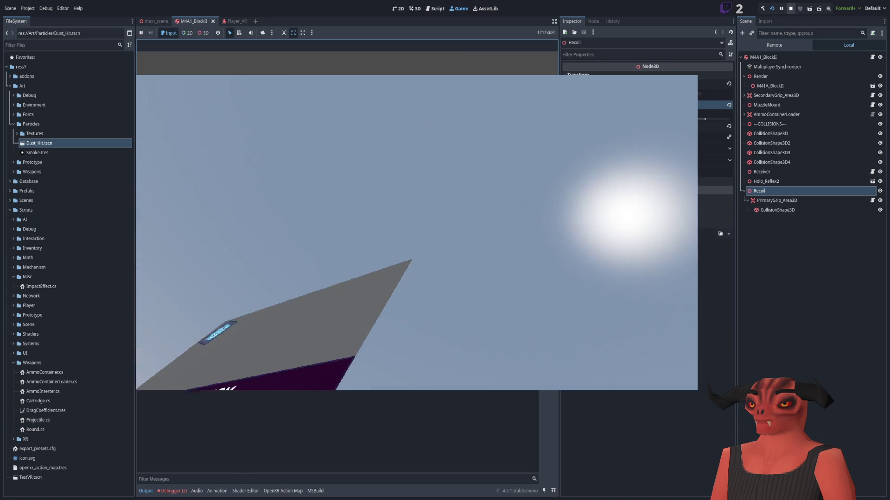
Negate offset in line 151 so it reads Slerp(-offset * targetRotation, sway)
key(alt+Tab)
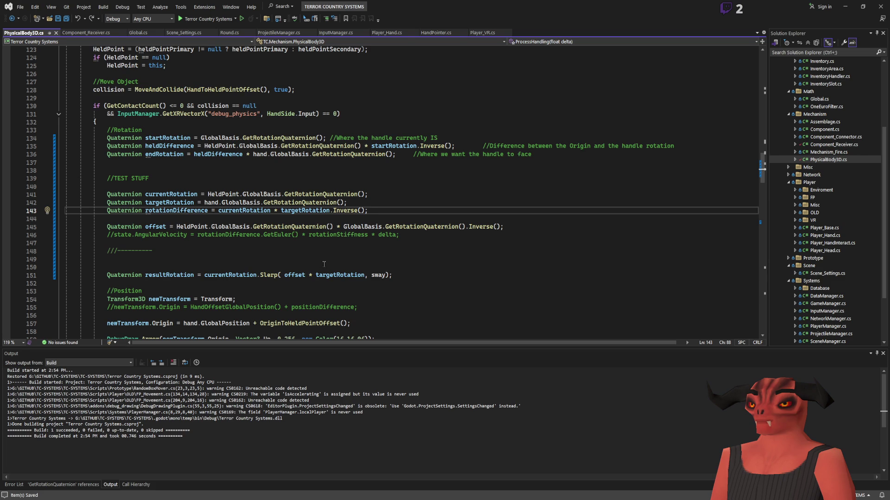
click(279, 276)
text(-)
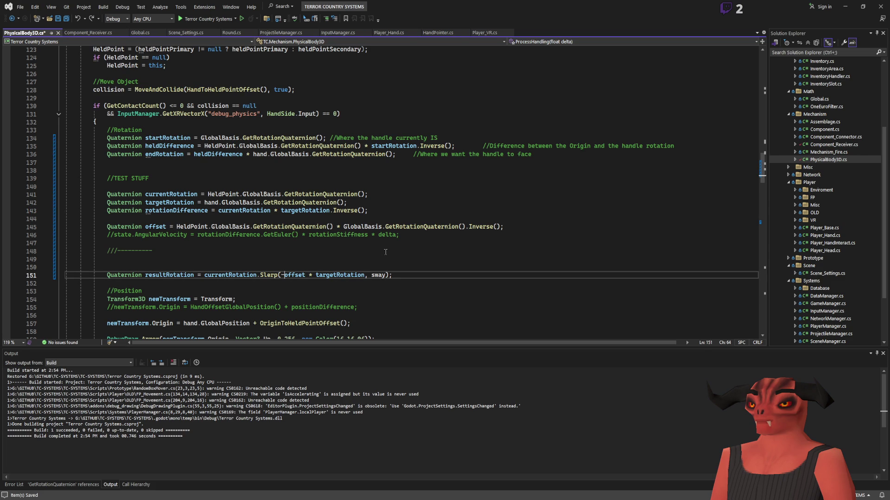
key(Up)
key(Up)
key(Up)
key(End)
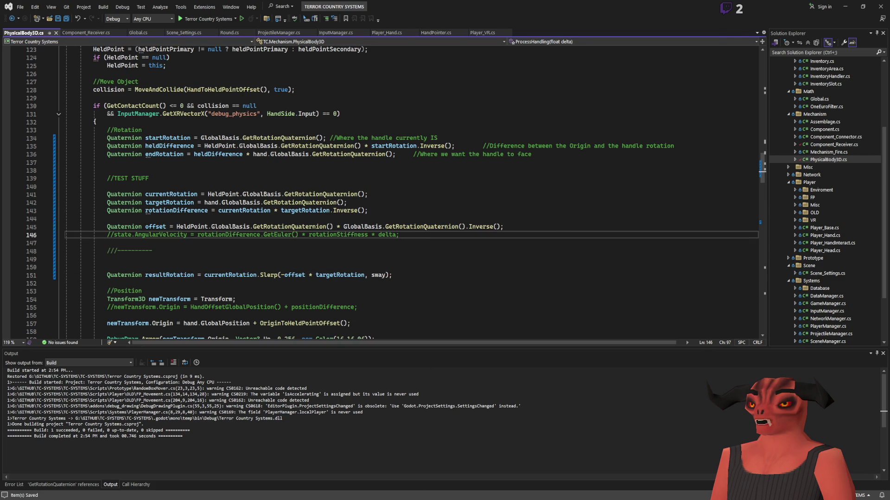
key(alt+Tab)
click(772, 8)
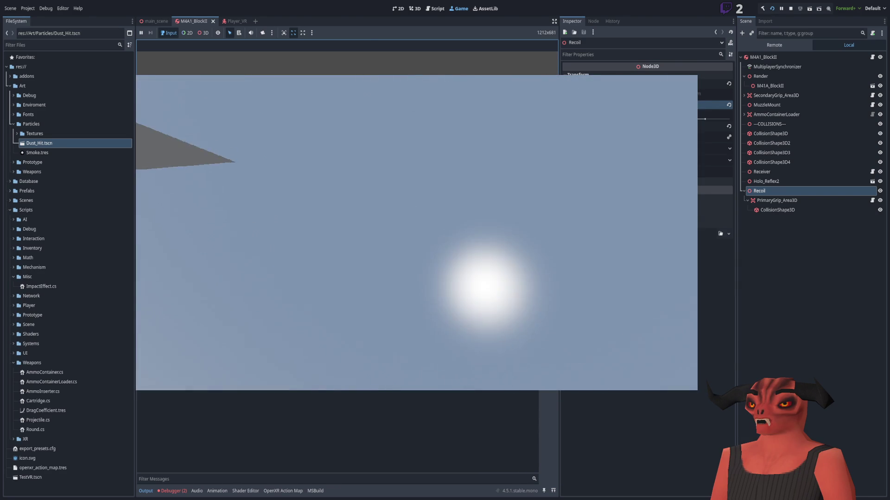
click(791, 8)
click(763, 10)
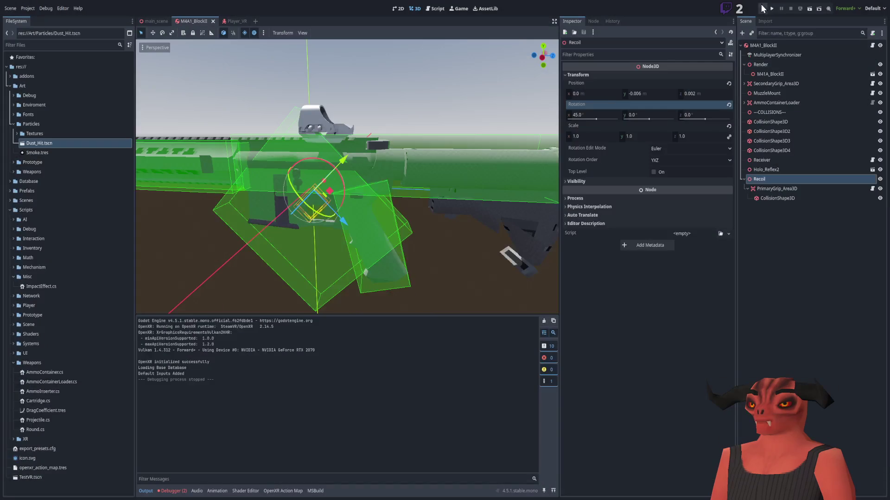
click(771, 10)
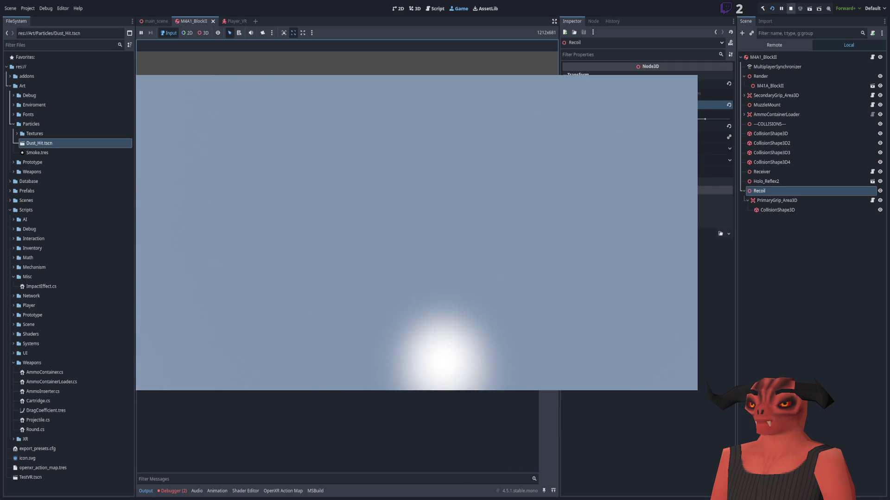
key(F8)
key(alt+Tab)
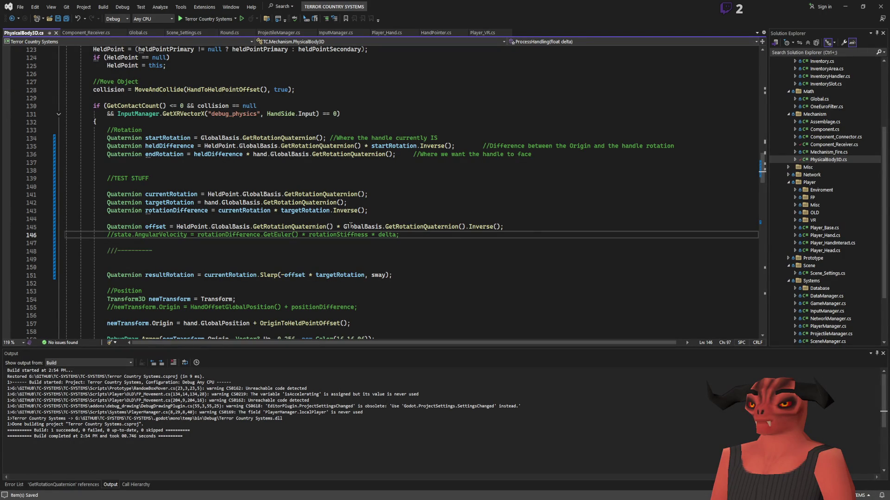
Remove the minus before offset and negate the second GlobalBasis on line 145, then test-run
click(287, 274)
key(BackSpace)
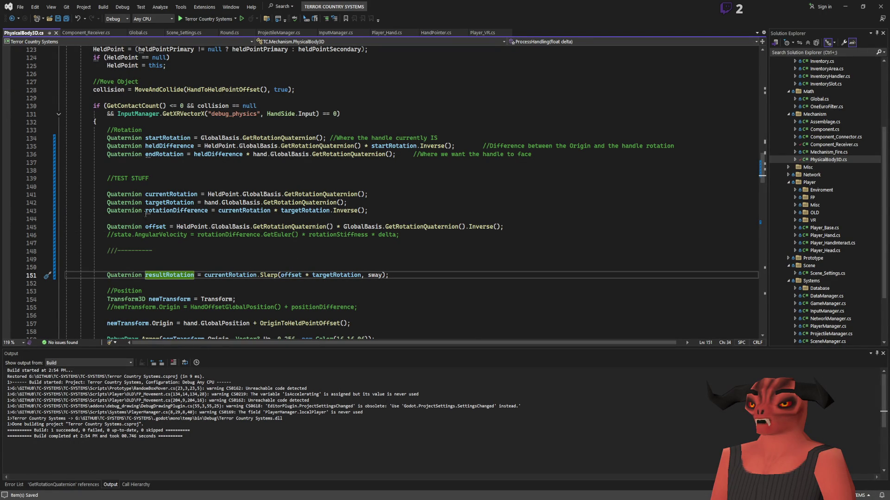
scroll(216, 201, down, 4)
scroll(146, 179, up, 2)
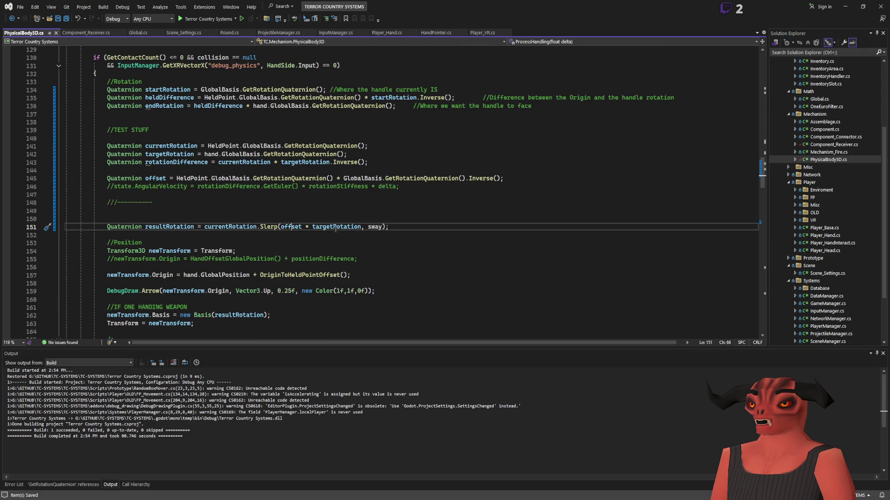
scroll(249, 186, up, 1)
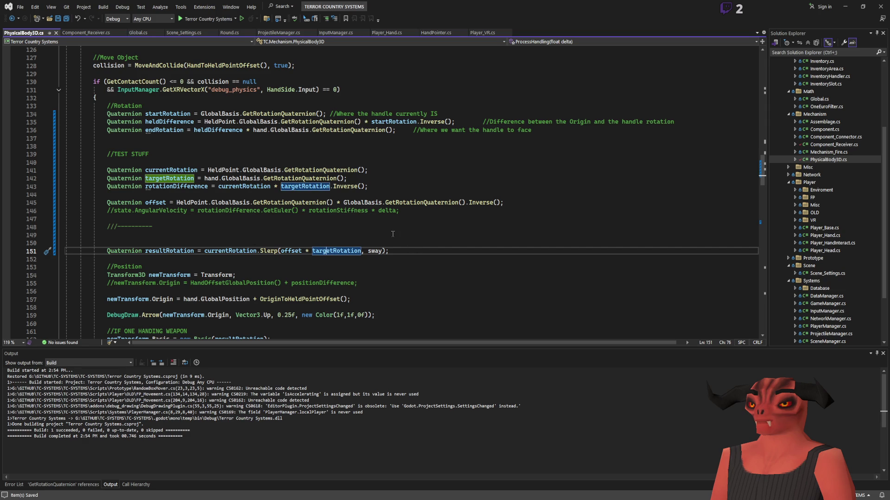
click(351, 203)
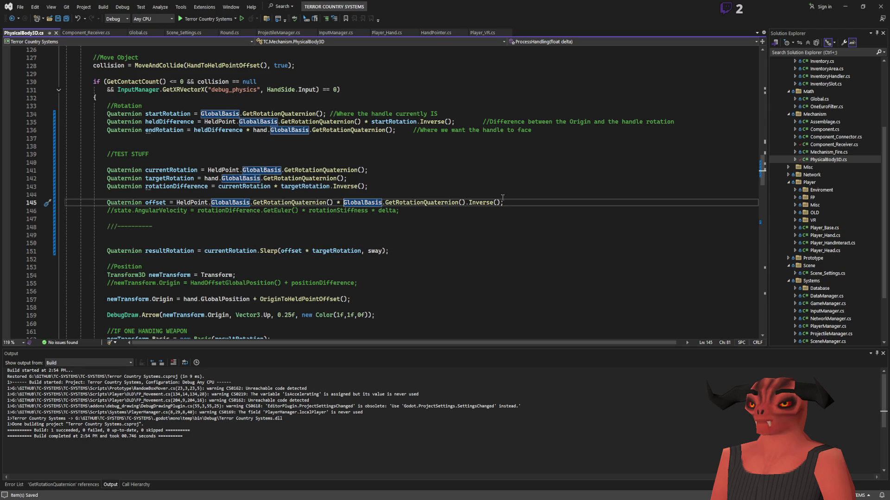
text(-)
key(ctrl+s)
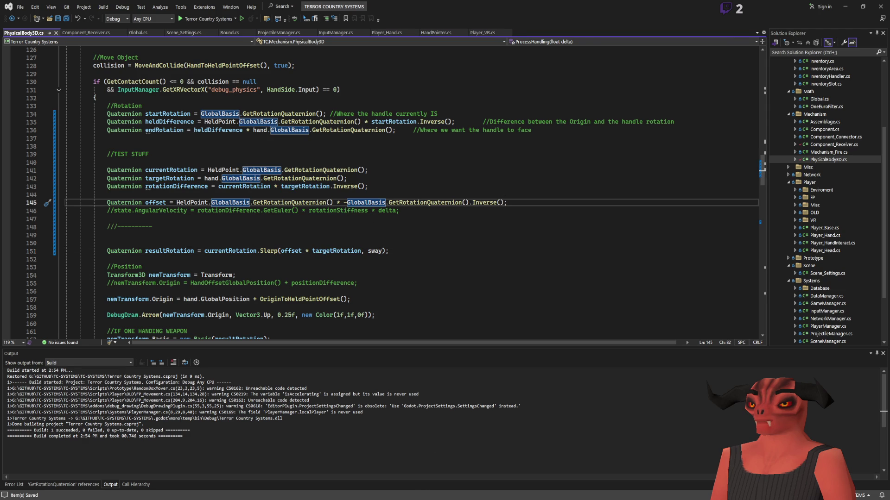
key(alt+Tab)
click(772, 8)
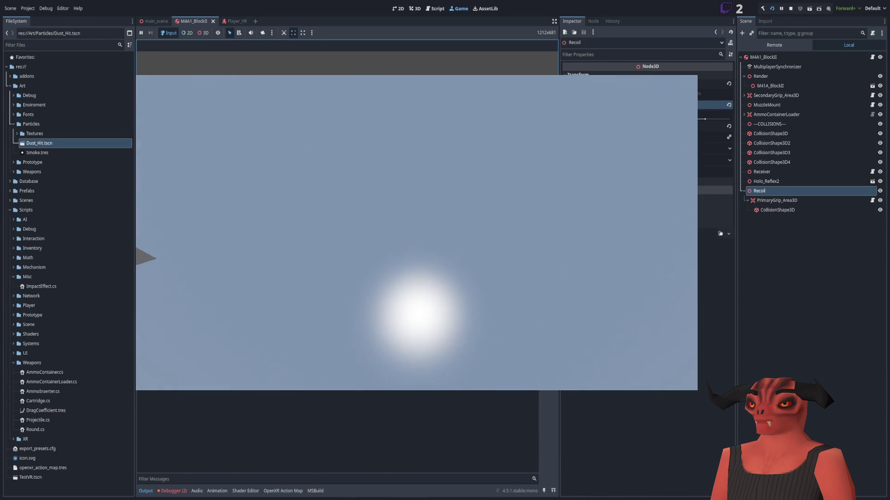
Move the minus from GlobalBasis to HeldPoint on line 145, save, and test-run again
key(alt+Tab)
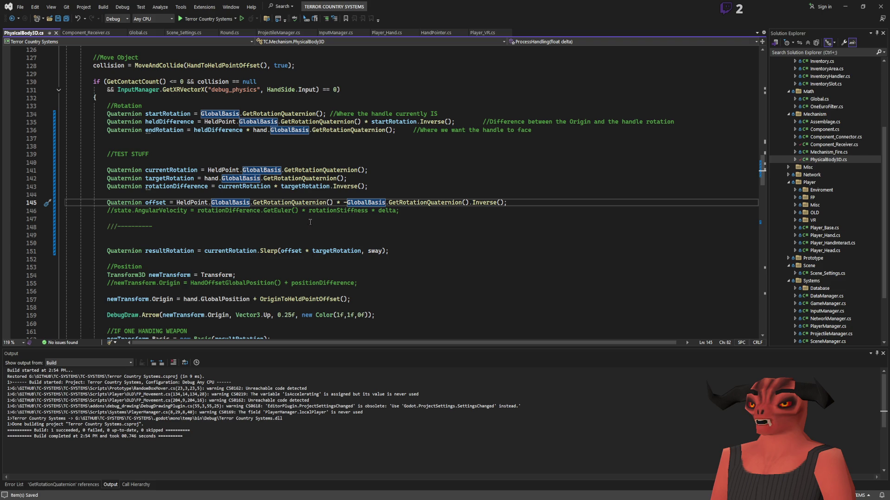
key(BackSpace)
click(177, 203)
text(-)
key(ctrl+s)
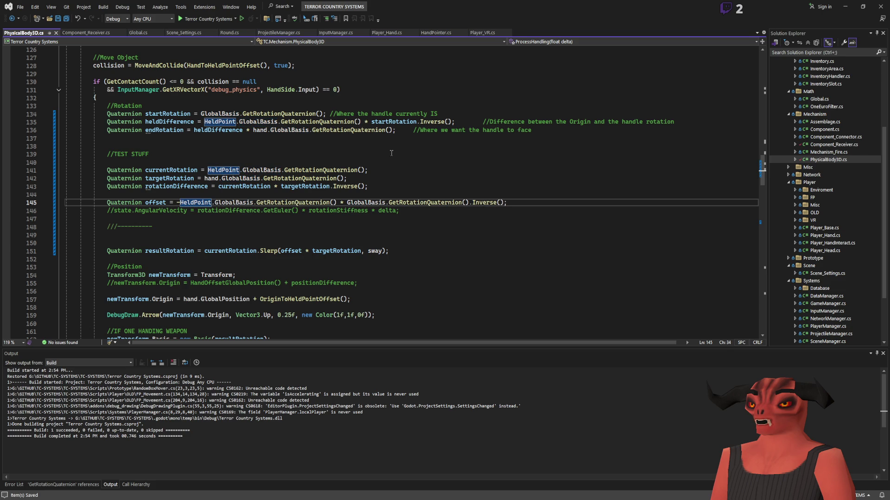
key(alt+Tab)
click(766, 11)
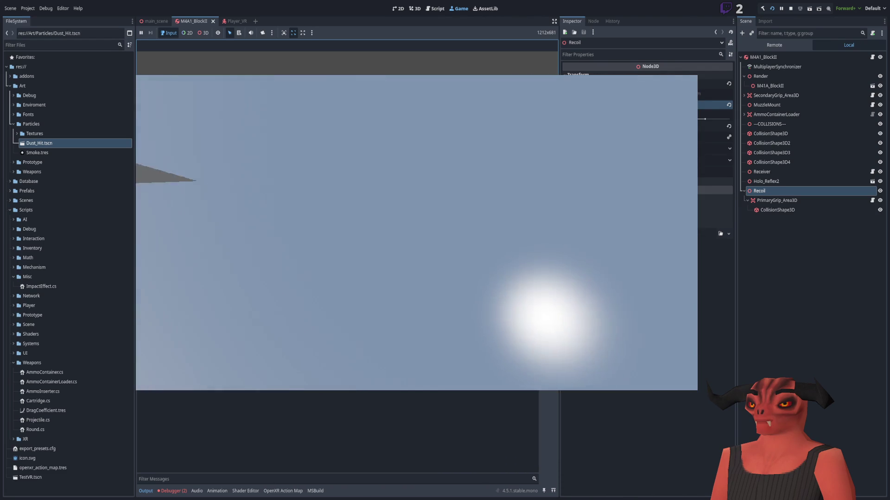
key(alt+Tab)
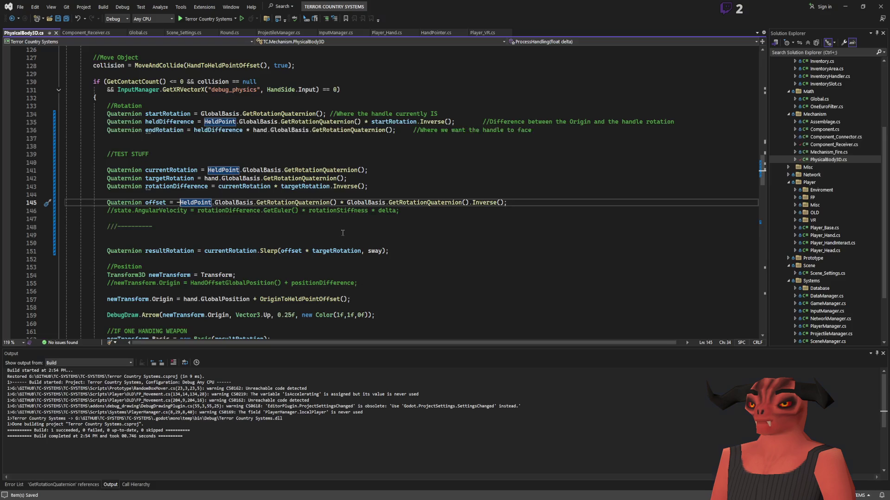
Remove the minus before HeldPoint on line 145
click(240, 195)
click(176, 202)
key(Delete)
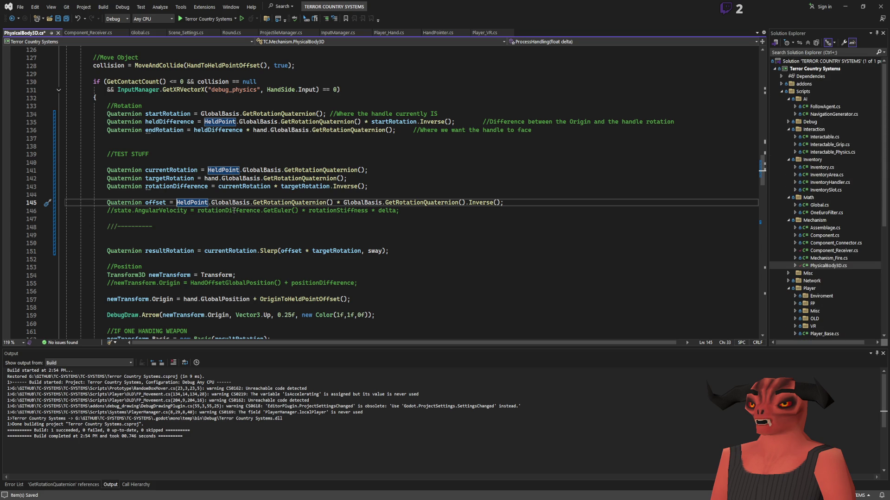
Comment out the rotationDifference line with //
click(172, 252)
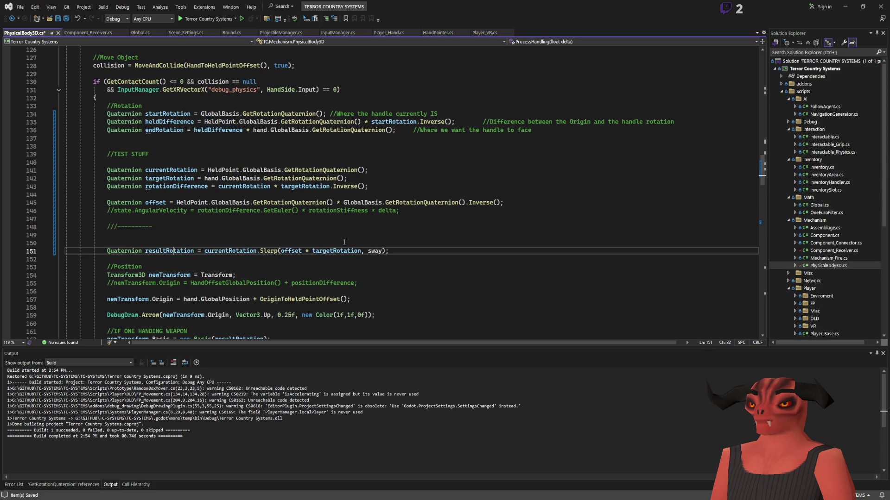
scroll(380, 240, down, 3)
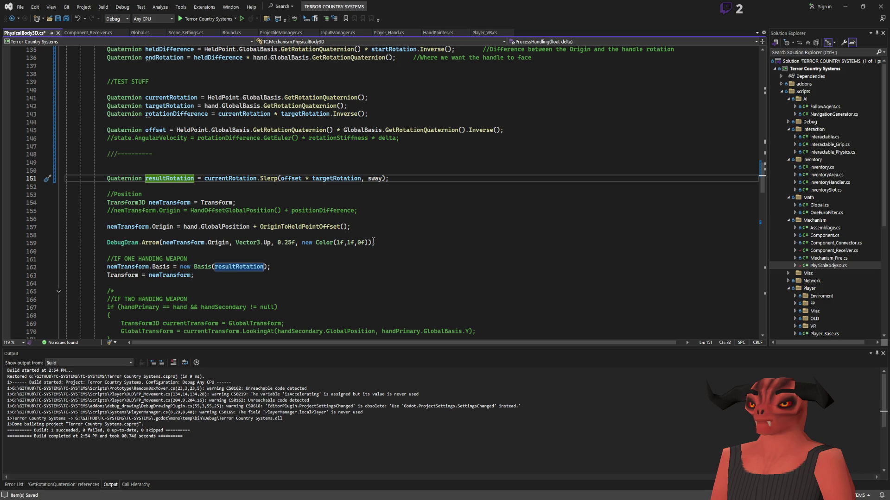
double_click(244, 113)
scroll(185, 139, up, 3)
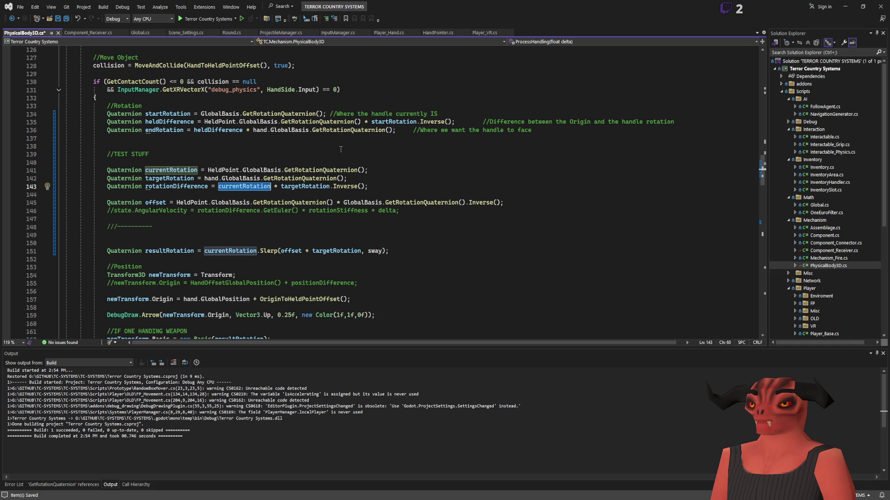
click(171, 187)
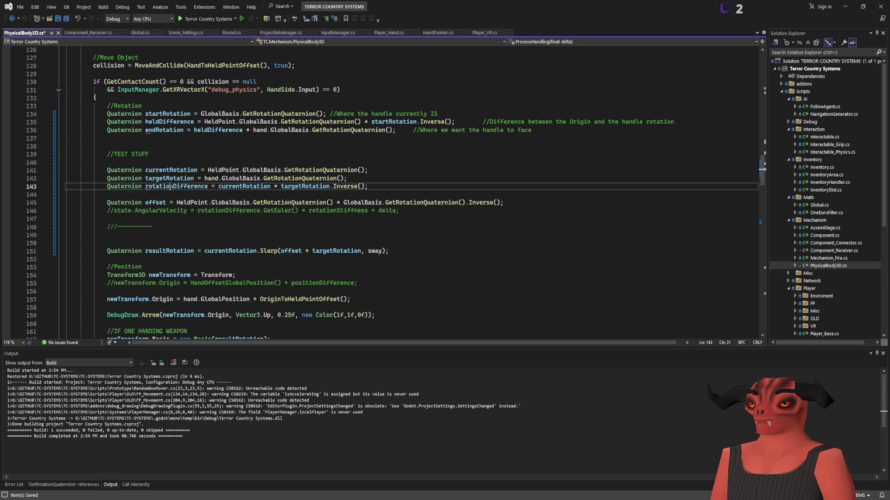
scroll(171, 187, down, 2)
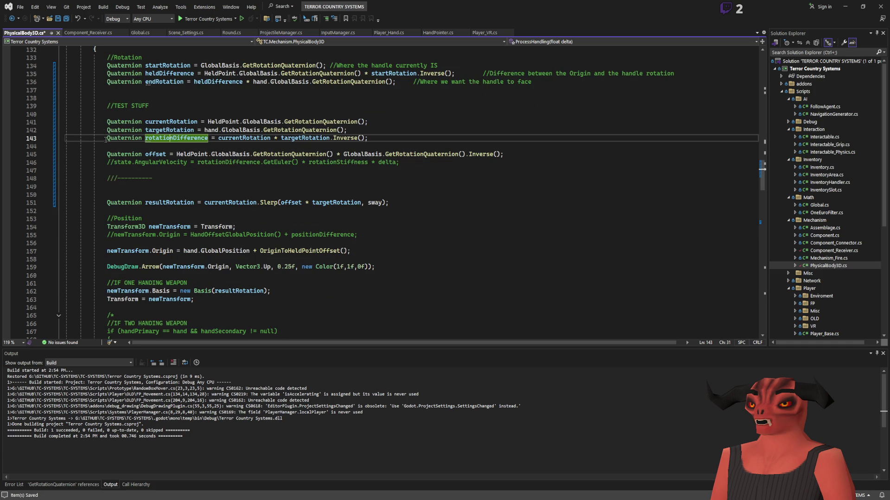
text(//)
Comment out the old rotation lines 134–136, including endRotation
click(109, 57)
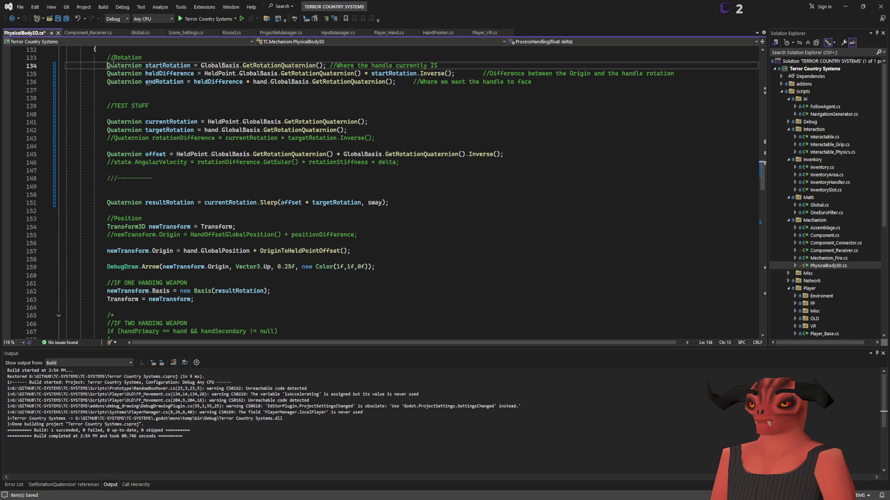
key(Down)
key(ctrl+k)
key(ctrl+c)
key(Down)
key(ctrl+k)
key(ctrl+c)
key(Down)
key(ctrl+k)
key(ctrl+c)
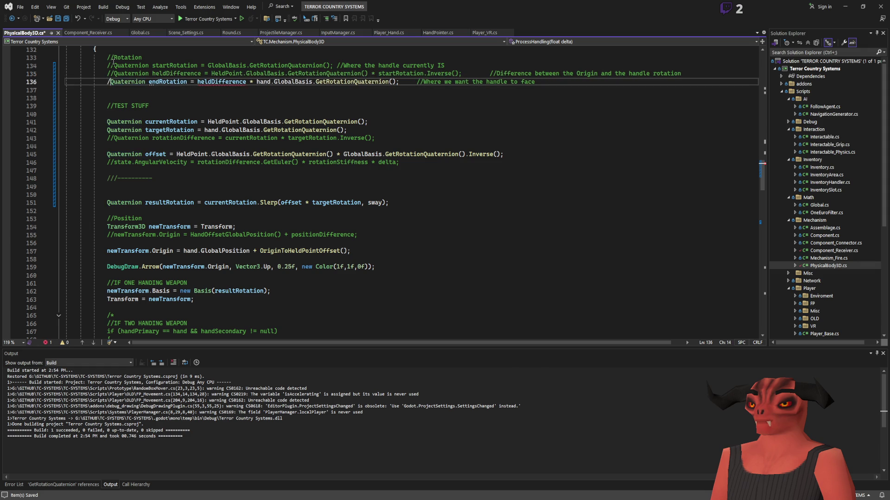
text(/)
Move GlobalBasis.GetRotationQuaternion() to the front of the offset expression on line 145
scroll(282, 165, up, 1)
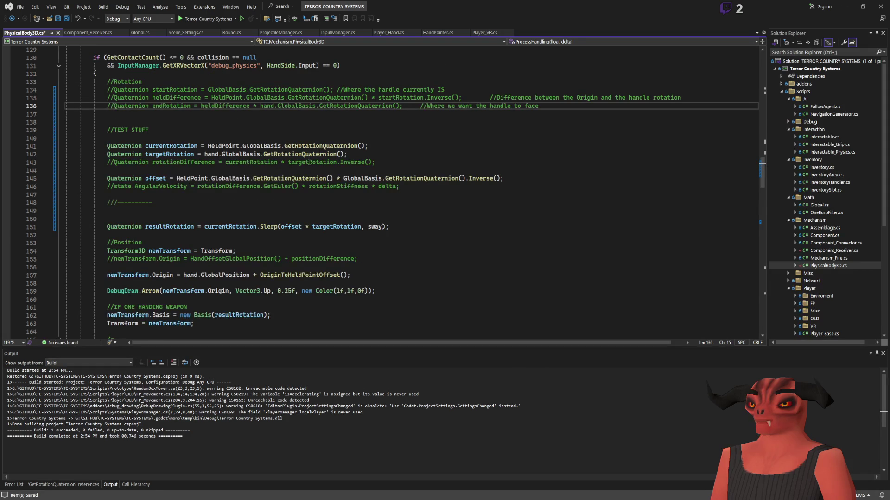
click(165, 178)
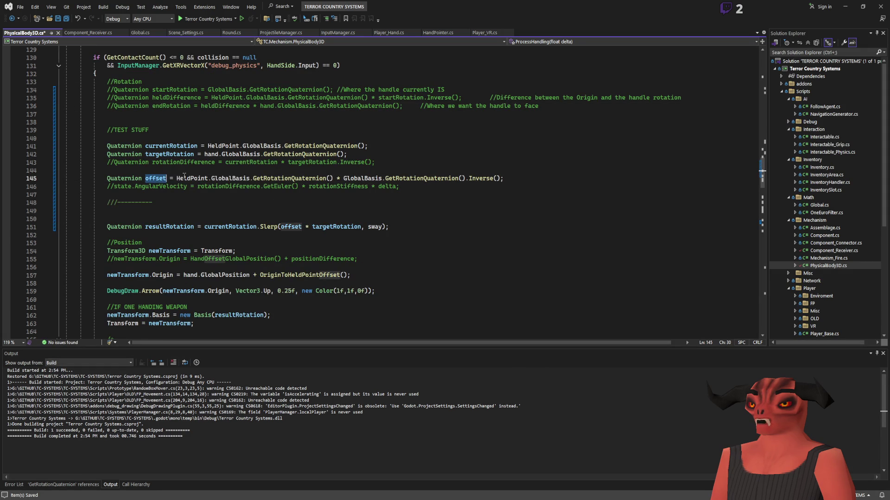
drag(176, 179, 380, 178)
click(343, 178)
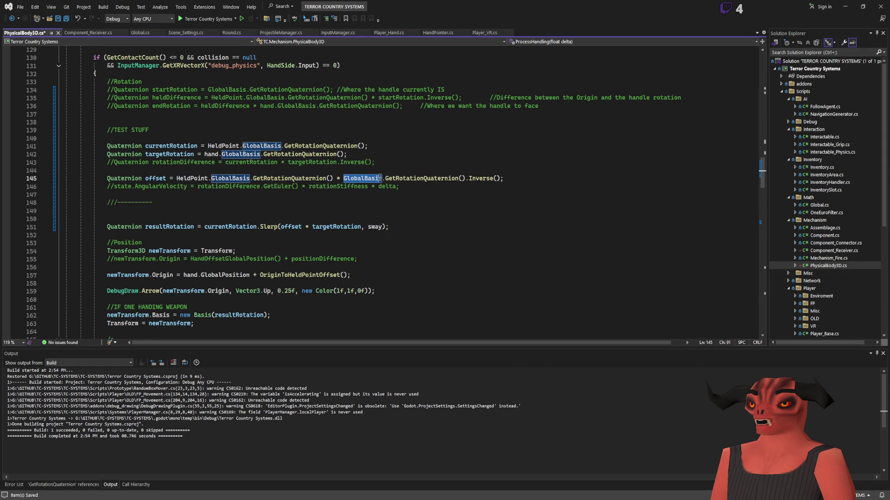
click(462, 178)
drag(343, 178, 461, 178)
key(Delete)
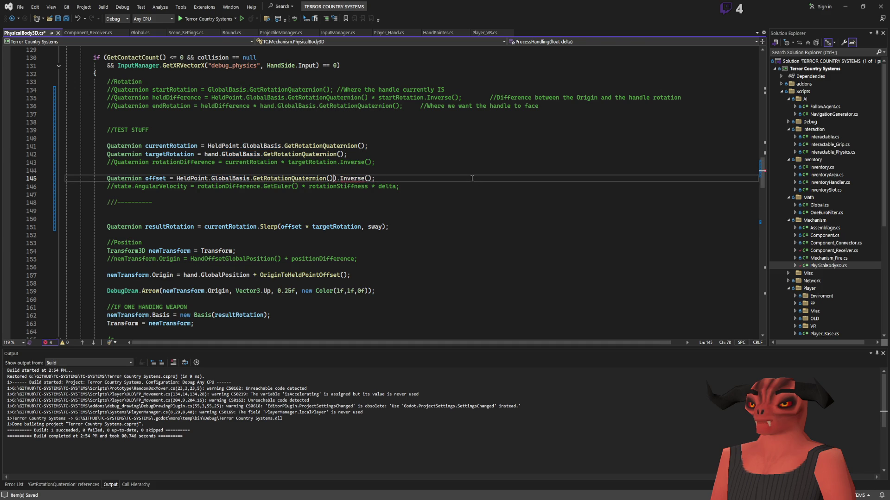
key(ctrl+v)
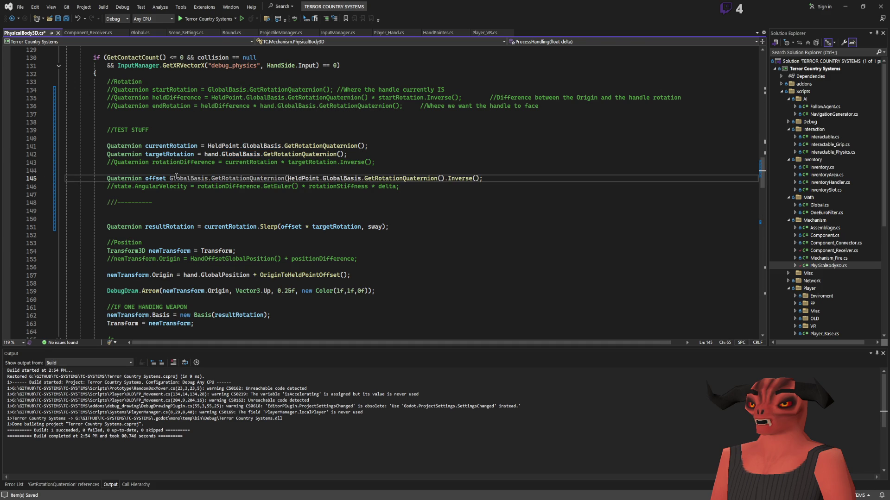
key(ctrl+z)
click(176, 178)
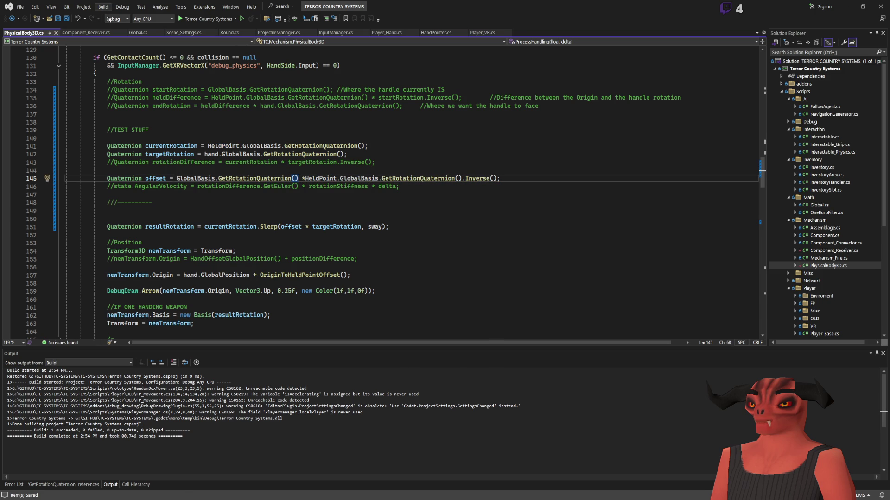
Build the project with Ctrl+Shift+B and run the game in Godot
key(ctrl+shift+b)
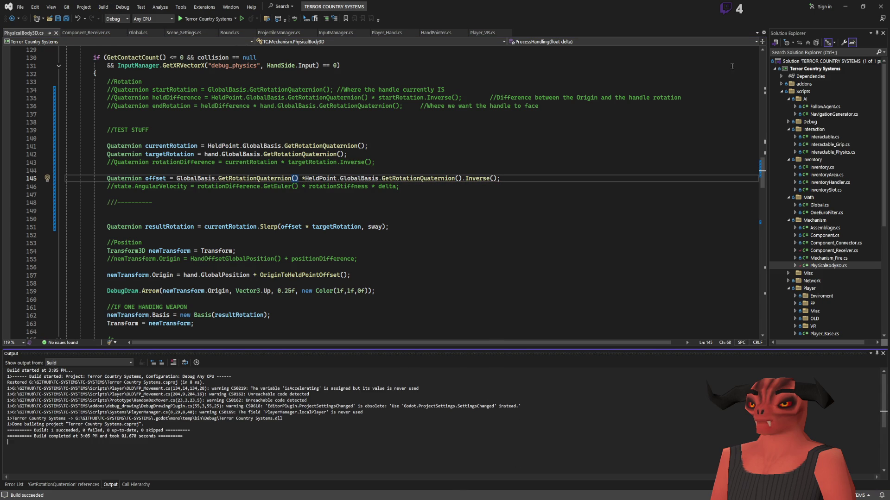
key(alt+Tab)
click(771, 9)
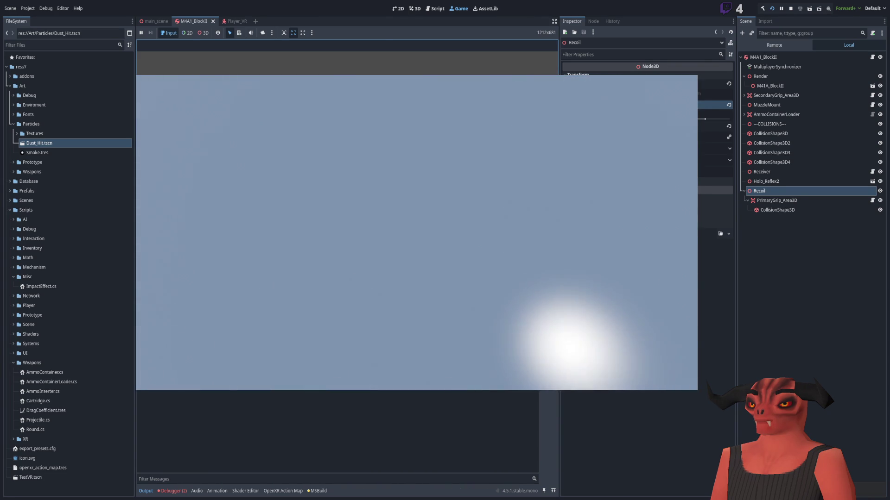
Stop the play-test with F8 and return to the M4A1_BlockII scene editor
key(F8)
key(alt+Tab)
key(alt+Tab)
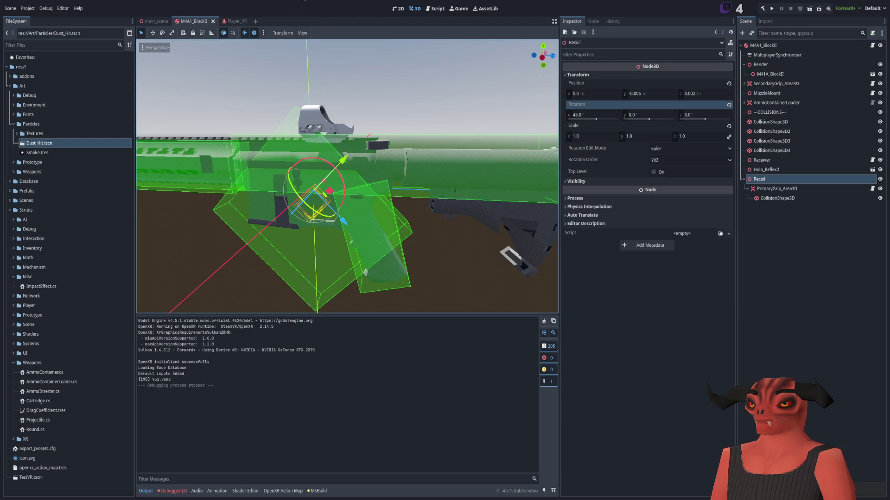
key(alt+Tab)
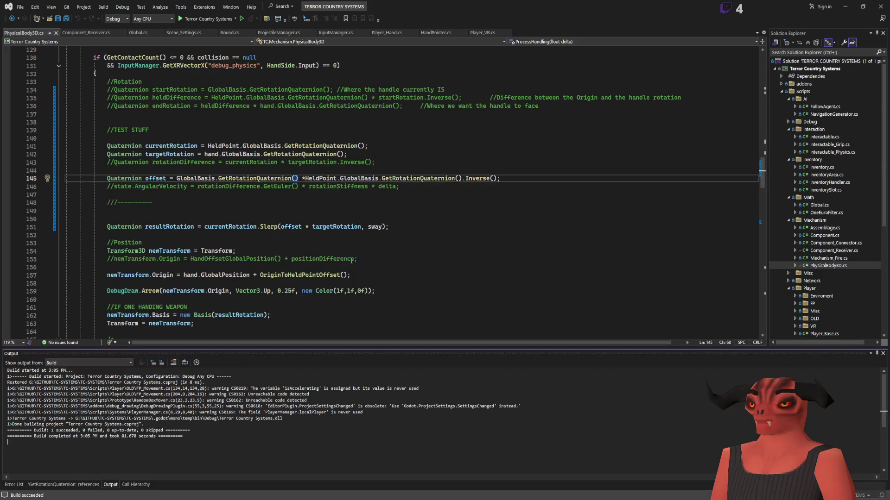
Save PhysicalBody3D.cs, glance at Component_Receiver.cs, then return to PhysicalBody3D.cs
click(308, 179)
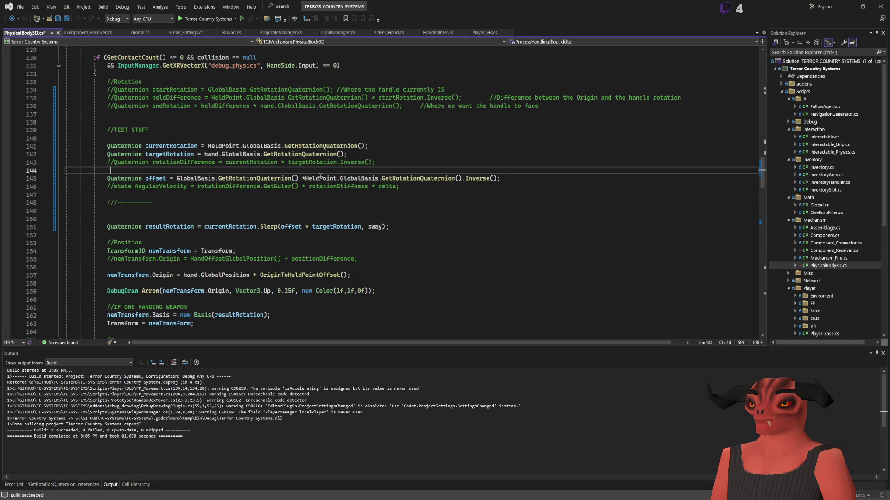
click(248, 195)
key(ctrl+s)
scroll(249, 196, up, 20)
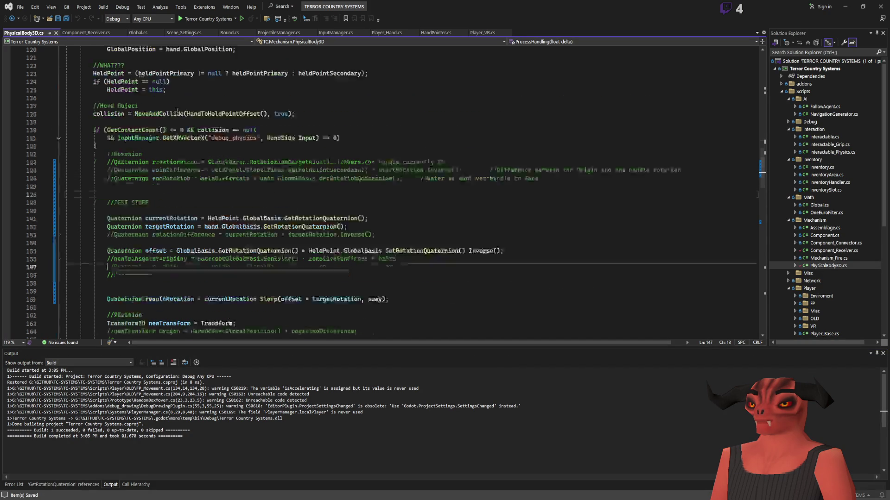
scroll(249, 196, down, 20)
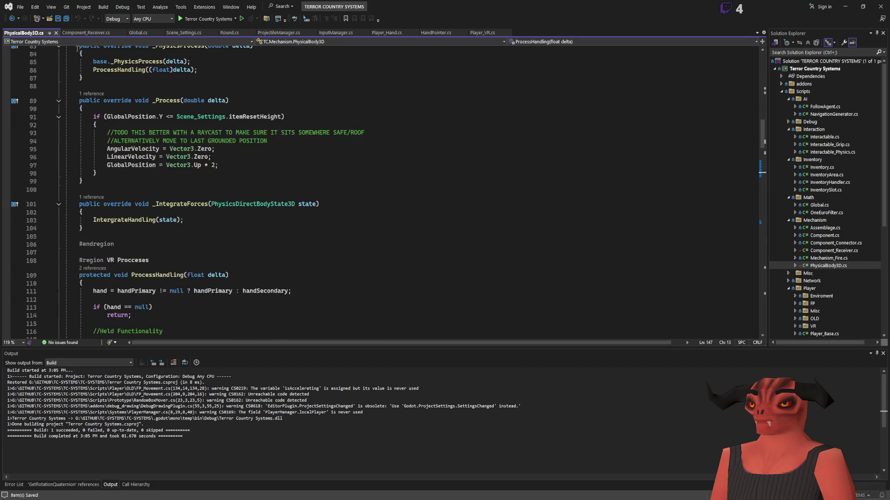
key(ctrl+Tab)
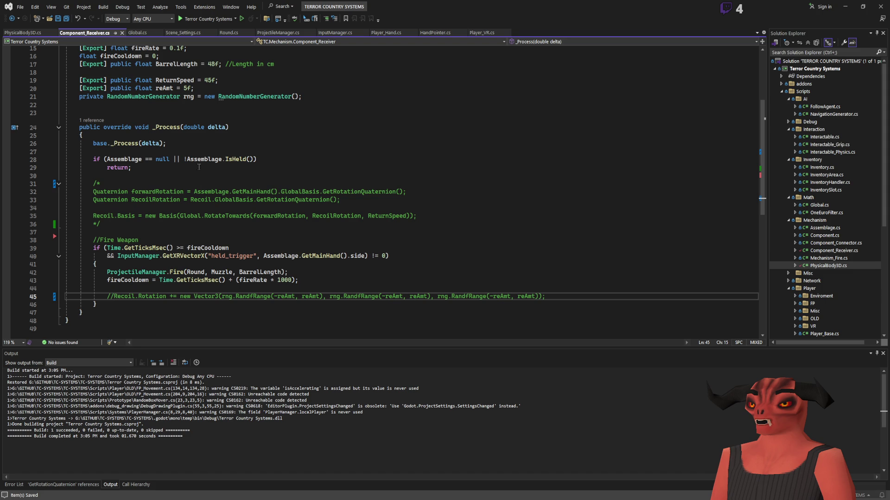
click(23, 33)
Delete the leftover comment lines, commented rotationDifference line, and old TEST STUFF rotation block
click(74, 33)
key(ctrl+Tab)
scroll(247, 211, down, 9)
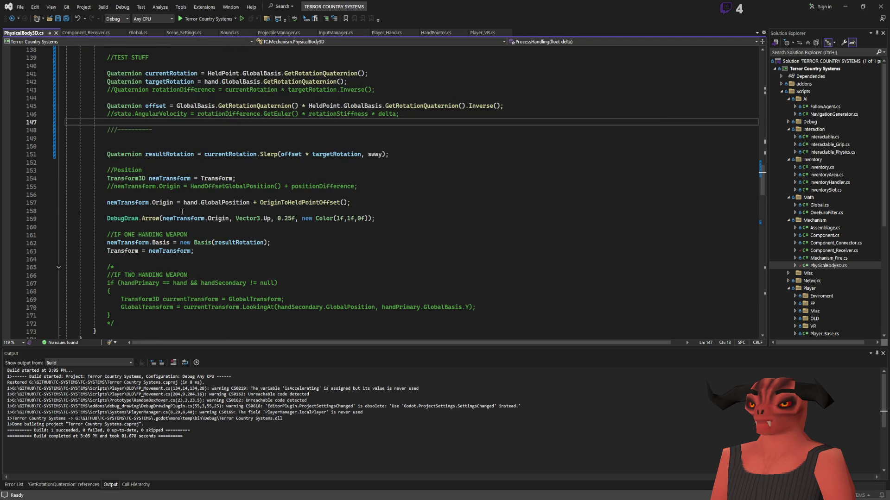
scroll(144, 130, up, 2)
scroll(379, 218, up, 3)
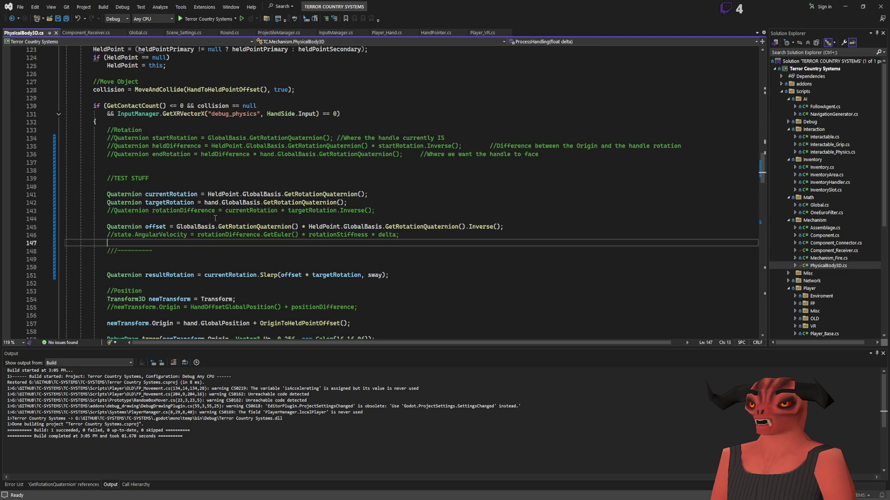
scroll(321, 227, down, 2)
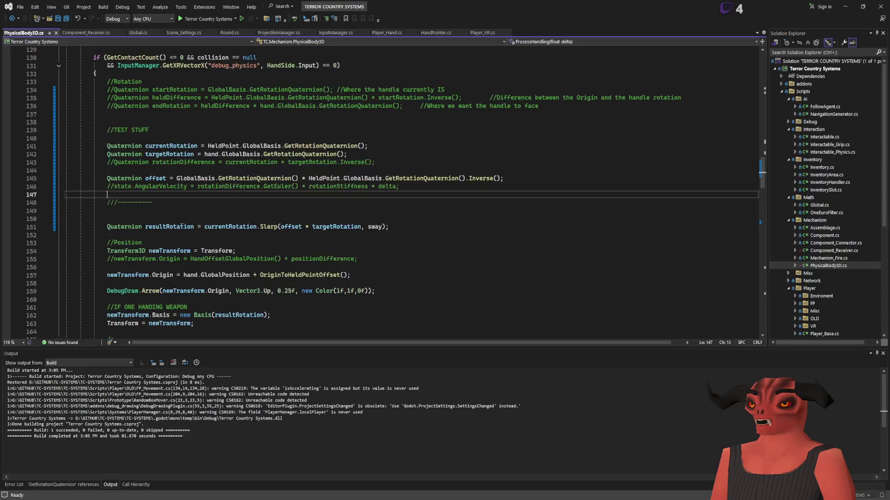
mouse_move(107, 219)
mouse_down()
mouse_move(155, 197)
mouse_move(538, 177)
mouse_up()
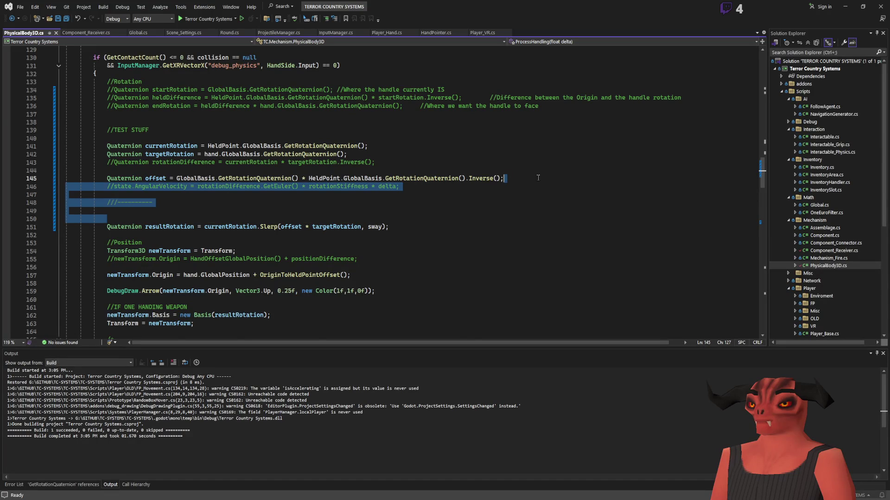
key(Delete)
drag(107, 171, 347, 154)
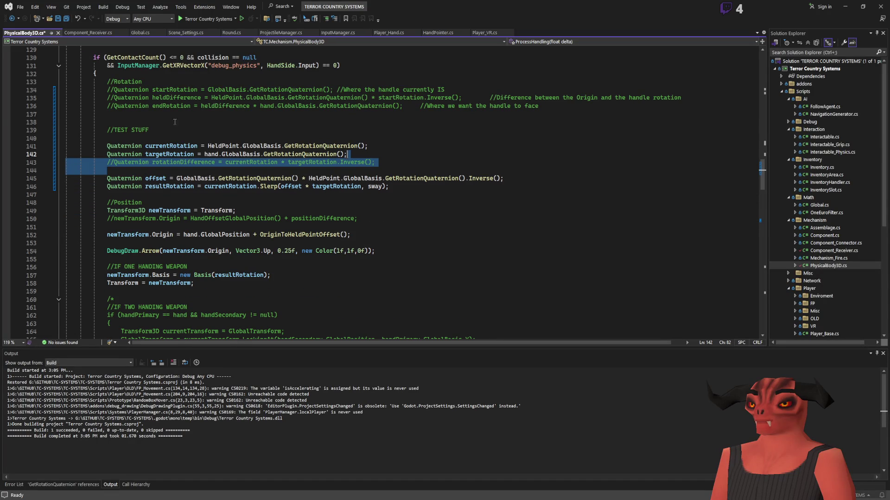
key(Delete)
drag(107, 138, 143, 82)
key(Delete)
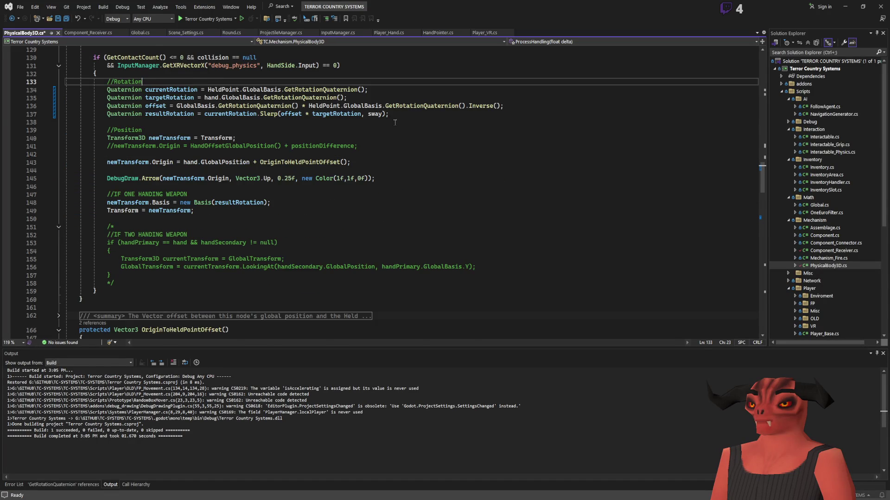
Save the cleaned script, leaving just the four quaternion rotation lines
scroll(395, 123, up, 3)
key(ctrl+s)
key(shift+Down)
key(shift+Down)
key(shift+Down)
key(Down)
key(Down)
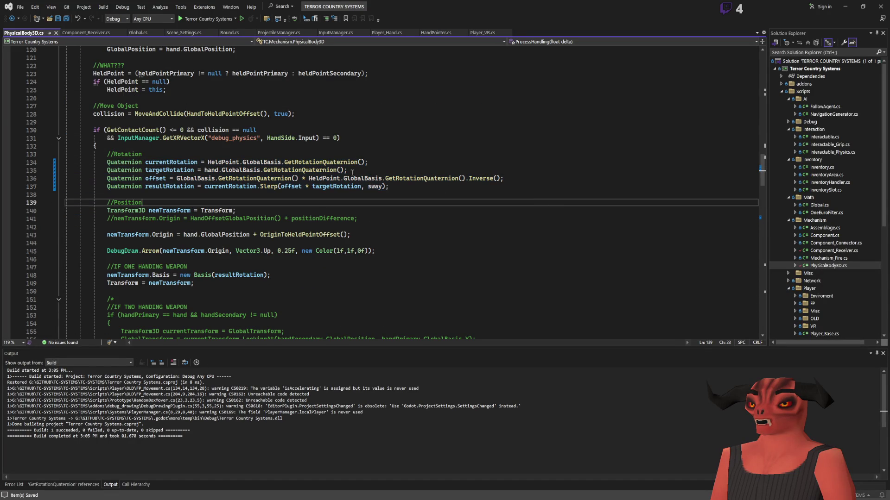
Walk through the currentRotation, targetRotation, offset and Slerp lines by highlighting each term
mouse_move(168, 162)
mouse_down()
mouse_move(370, 172)
mouse_move(459, 160)
mouse_up()
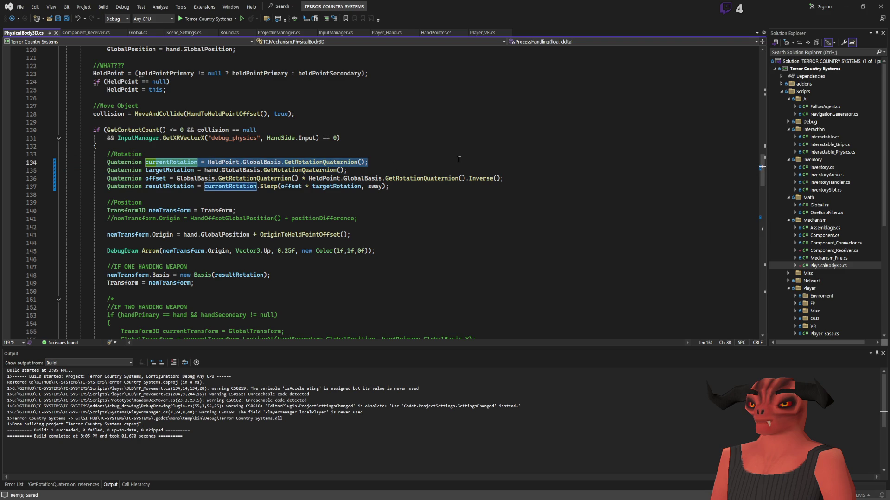
double_click(157, 170)
key(shift+End)
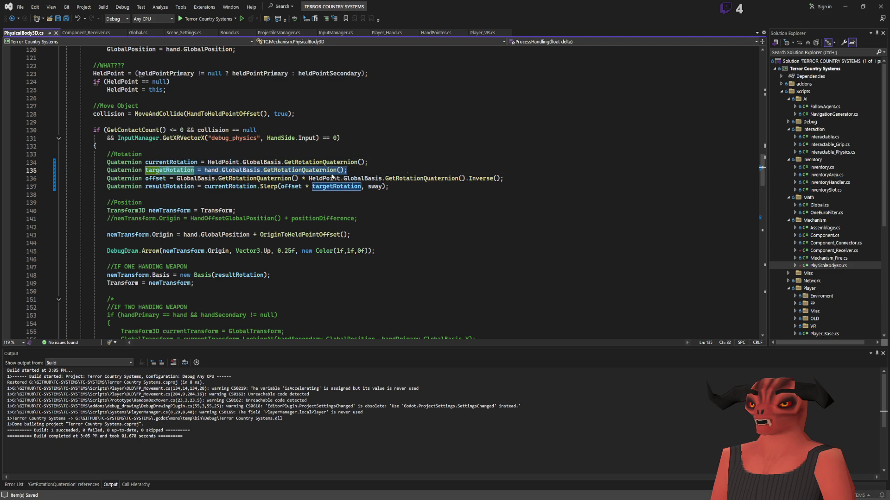
mouse_move(177, 178)
mouse_down()
mouse_move(436, 178)
mouse_move(297, 179)
mouse_up()
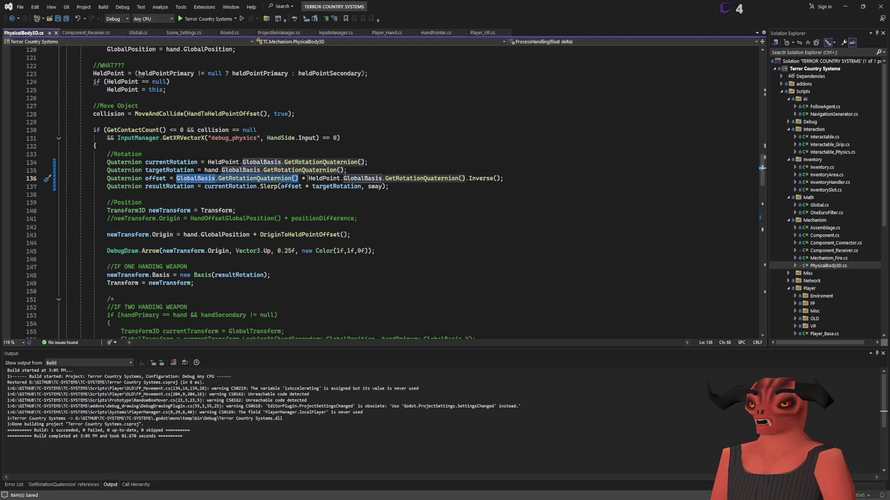
drag(308, 178, 502, 180)
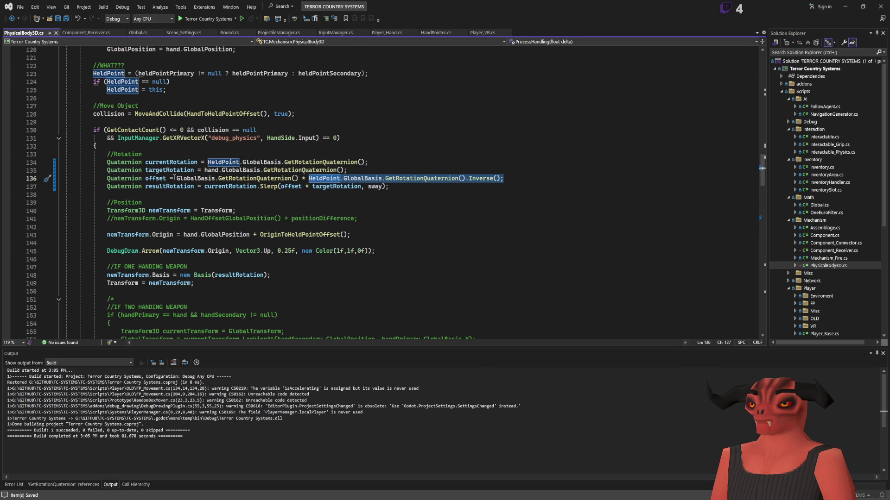
drag(176, 179, 503, 179)
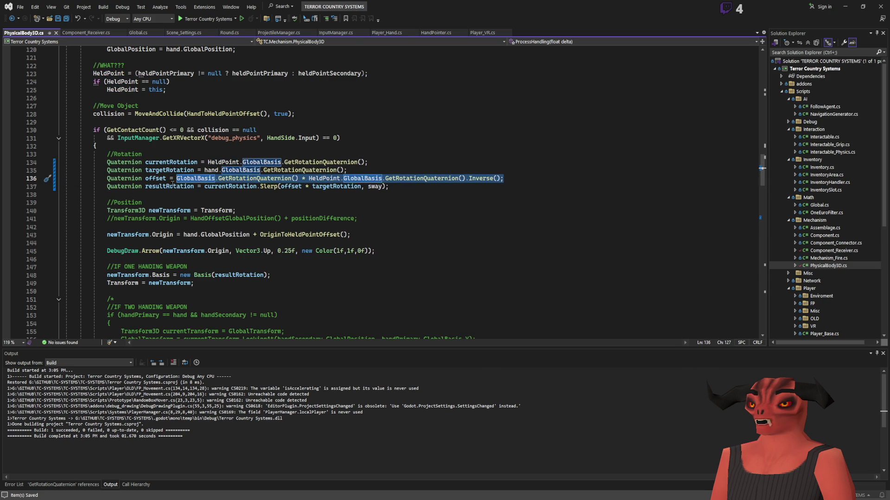
mouse_move(281, 187)
mouse_down()
mouse_move(387, 186)
mouse_move(311, 187)
mouse_up()
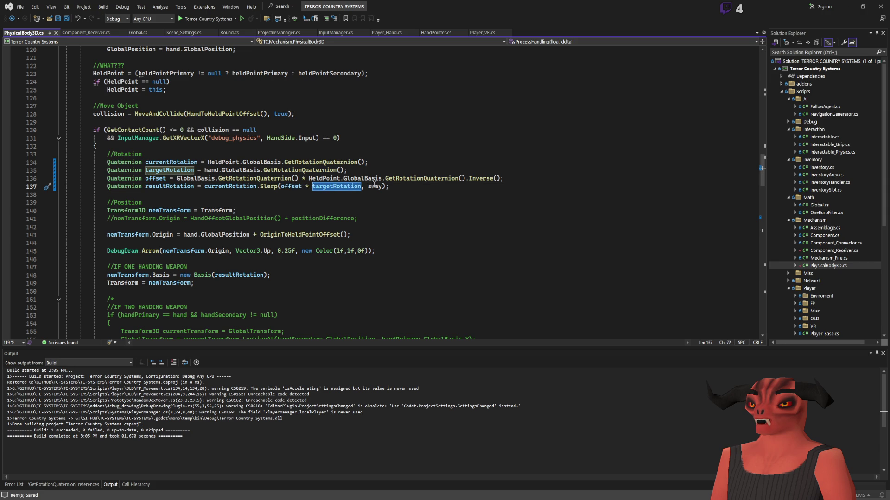
click(202, 186)
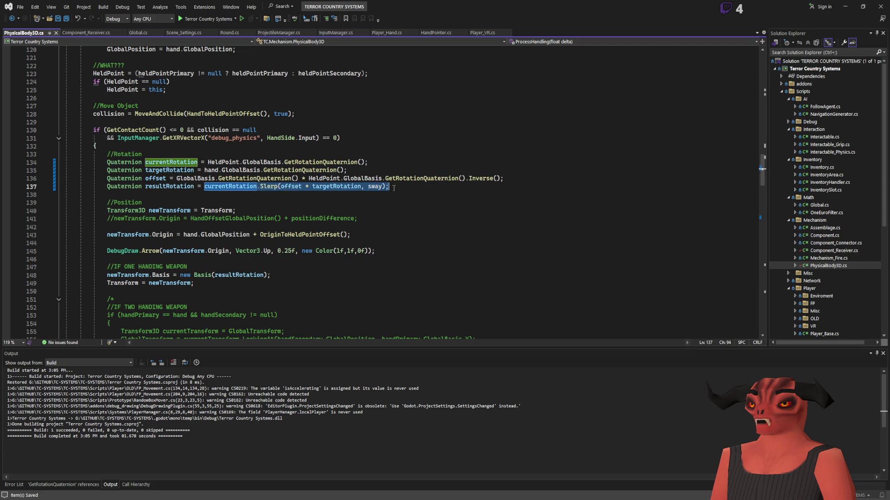
key(End)
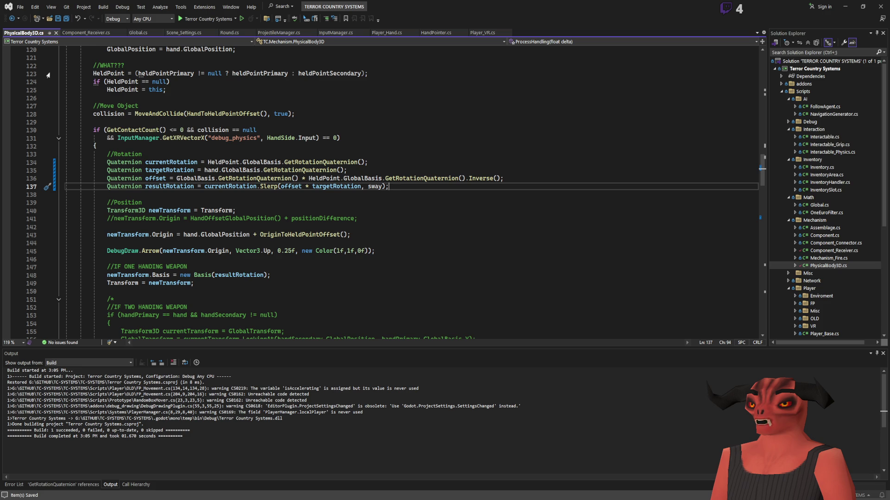
click(95, 33)
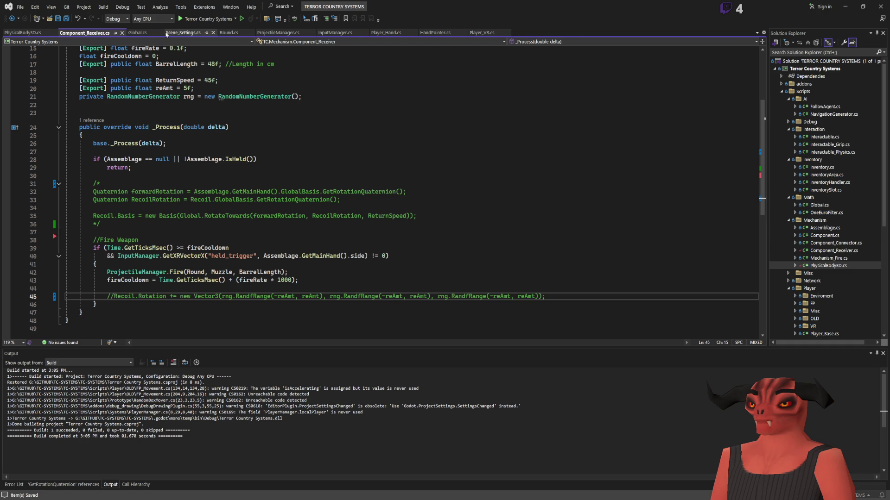
After the early return in _Process, add line 31: Recoil.Rotation = Recoil.Rotation.MoveToward();
click(201, 176)
key(Return)
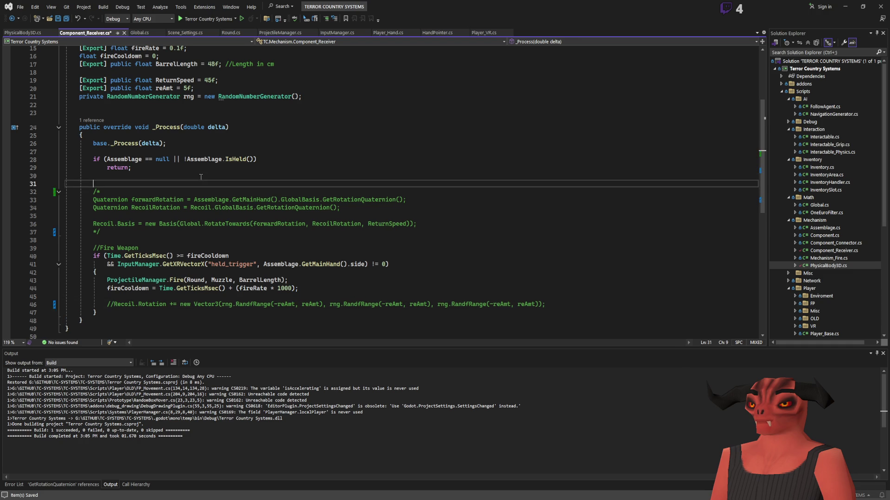
key(Return)
key(Up)
text(Recoil.R)
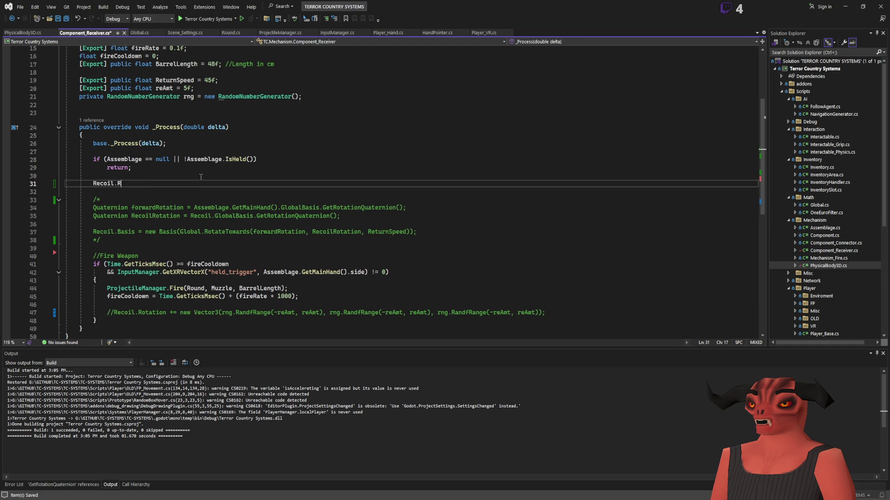
key(BackSpace)
text(loc)
key(BackSpace)
key(BackSpace)
key(BackSpace)
text(Ro)
key(Tab)
text(= vecto3)
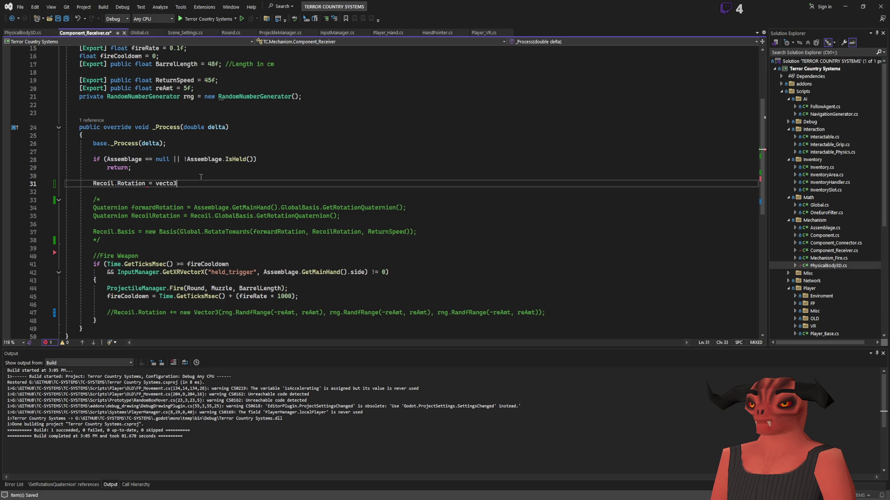
key(BackSpace)
key(BackSpace)
key(BackSpace)
text(coil.R)
text(otation.MoveToward();)
Give MoveToward the arguments Vector3.Zero, reAmt * (float)delta
key(Left)
key(Left)
scroll(302, 174, up, 1)
text(Vector3.Zero,)
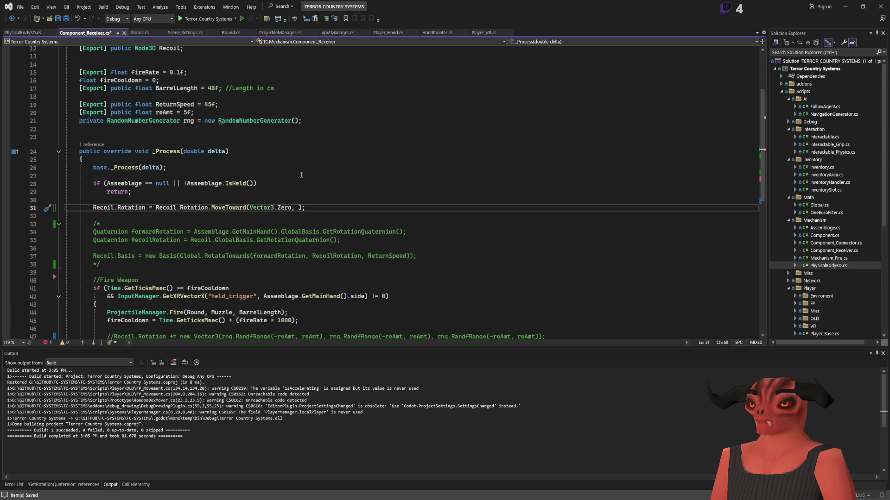
text( reAmt)
text( * delta)
click(404, 207)
click(326, 207)
text((float)delta)
Replace reAmt in the MoveToward call with the ReturnSpeed field
click(300, 207)
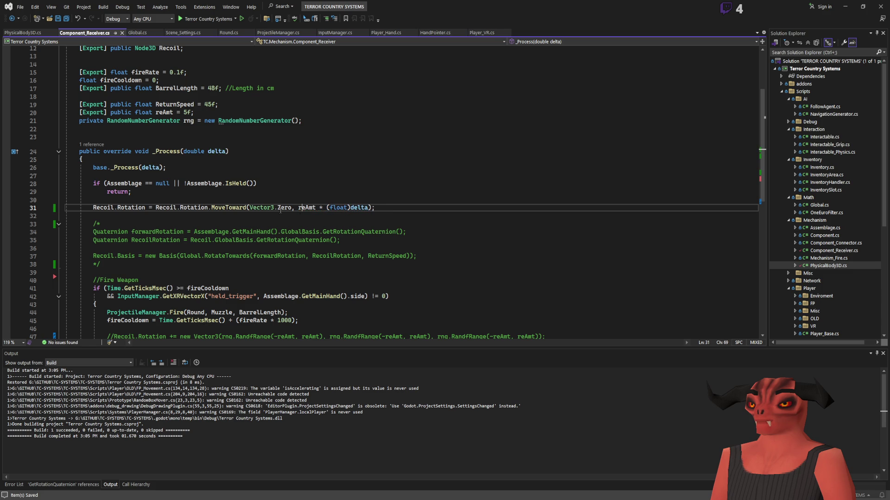
key(ctrl+minus)
key(ctrl+c)
double_click(306, 207)
key(ctrl+v)
Rename the reAmt field to recoilAmount across the script
key(Up)
key(Up)
click(159, 113)
key(ctrl+r)
key(ctrl+r)
text(recoilAmount)
key(Return)
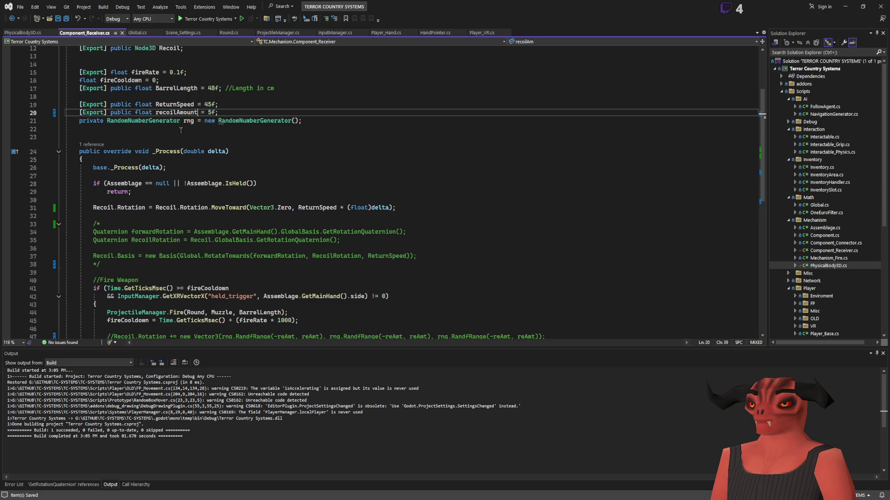
Uncomment the random Recoil rotation kick on line 47
click(258, 224)
scroll(258, 206, down, 8)
scroll(258, 206, up, 6)
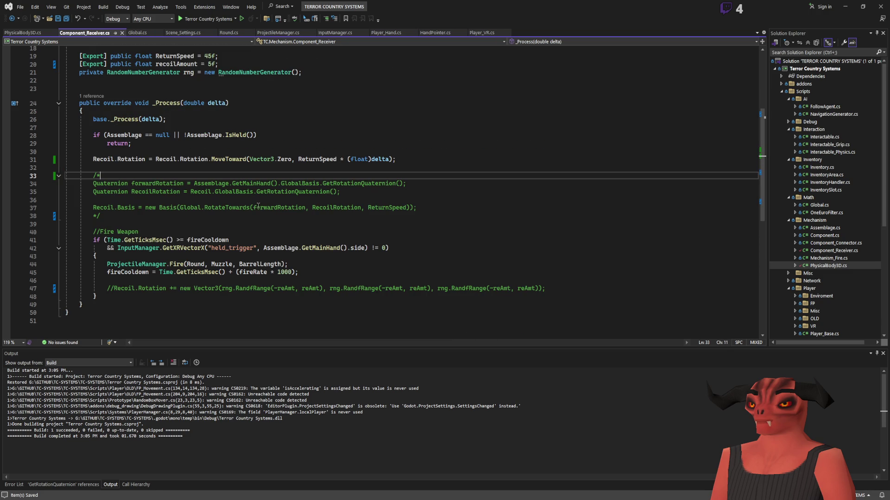
scroll(311, 158, up, 6)
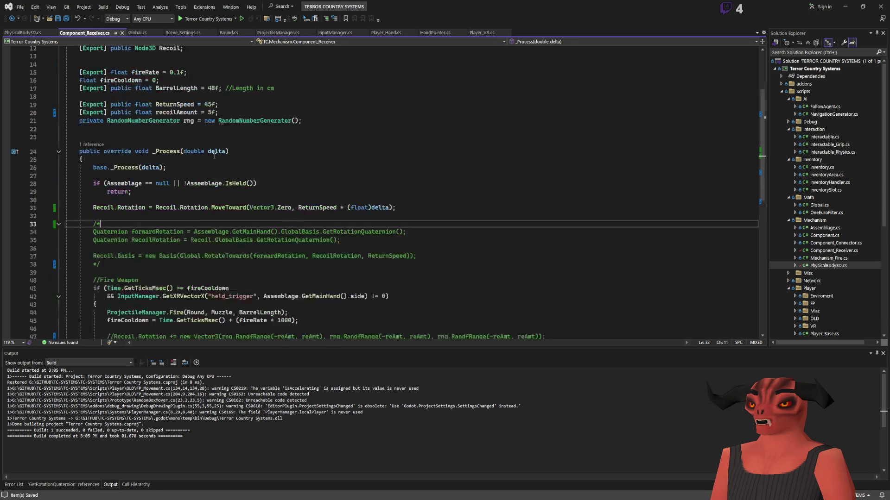
scroll(189, 159, down, 7)
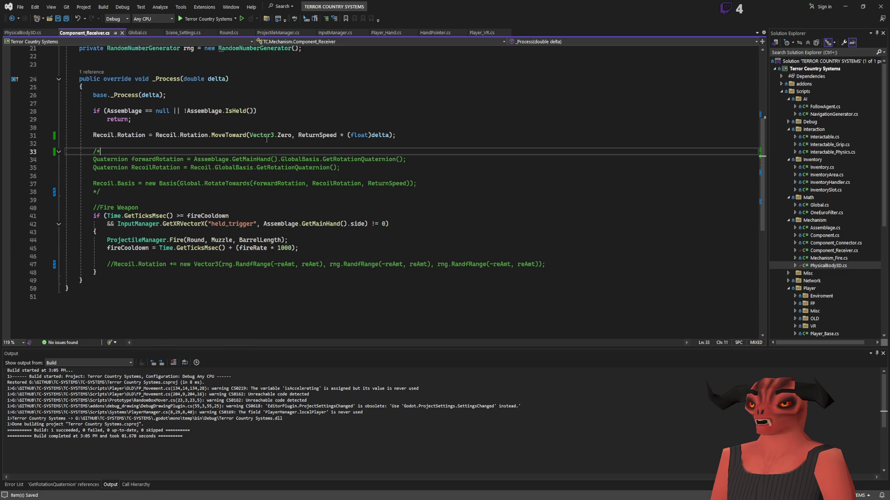
scroll(107, 194, up, 2)
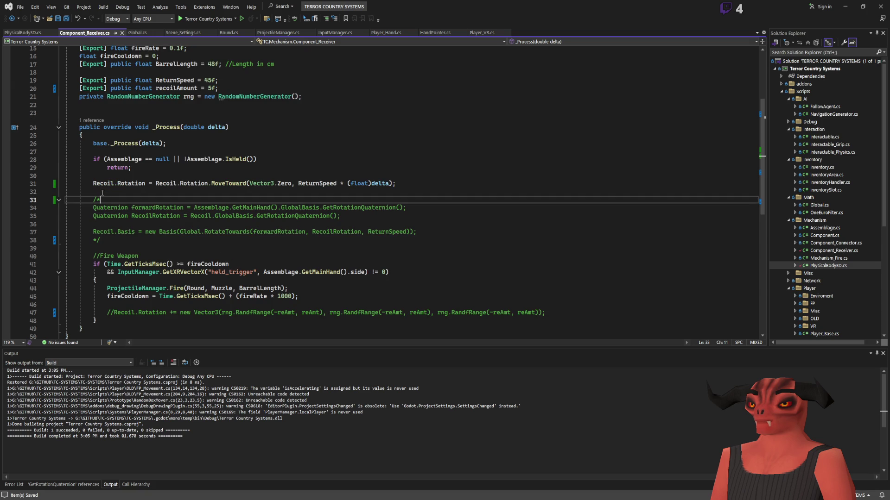
scroll(285, 220, down, 2)
click(113, 260)
key(ctrl+k)
key(ctrl+u)
key(Up)
key(Up)
key(End)
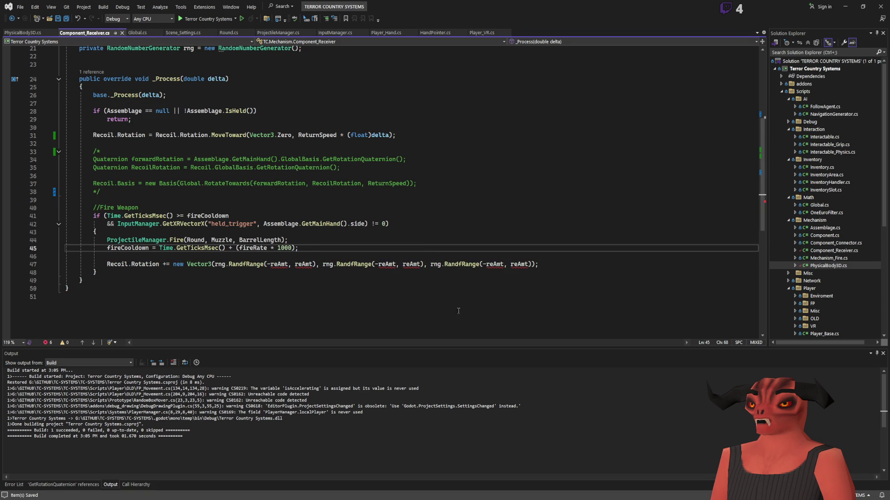
key(alt+Tab)
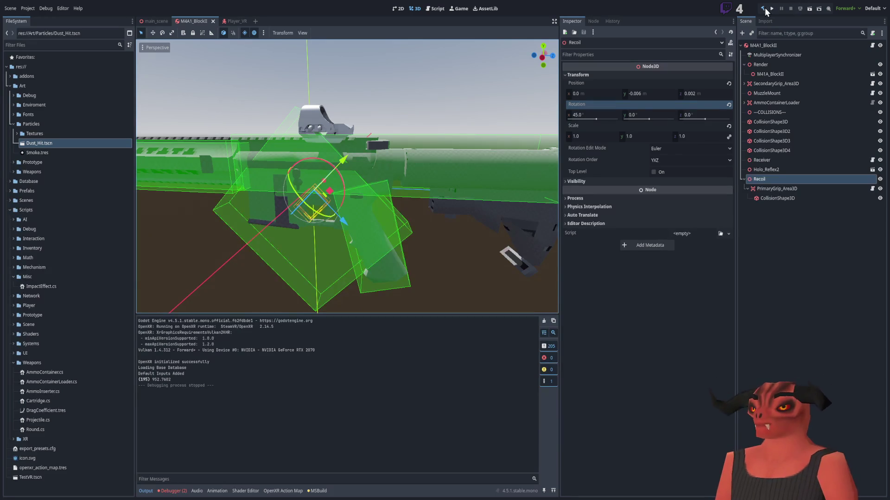
Build from Godot, jump to the reAmt error in the script, and grab the recoilAmount name
click(772, 9)
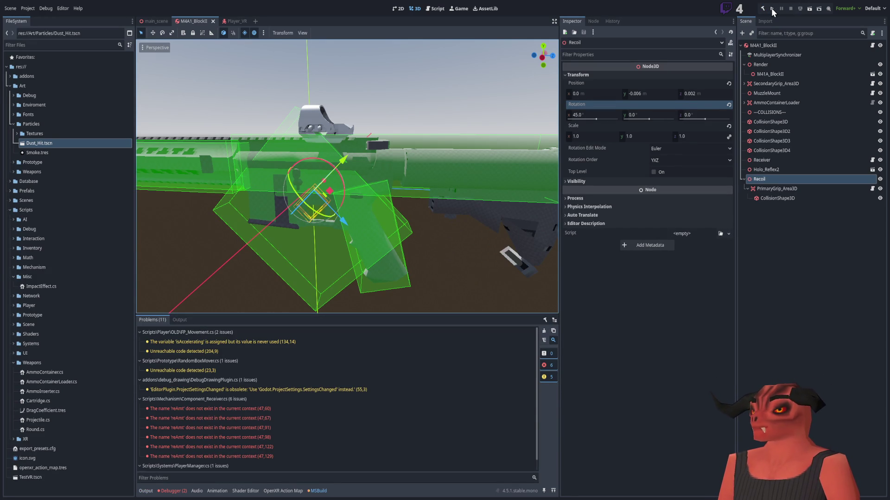
double_click(264, 410)
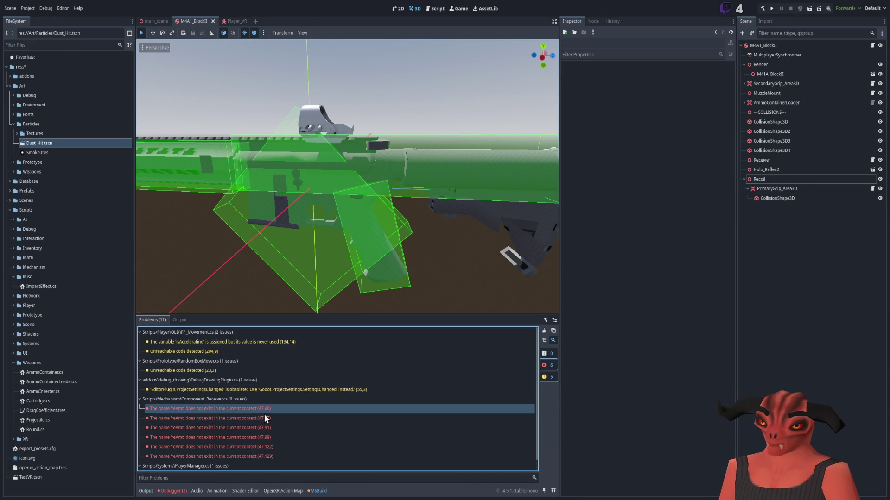
scroll(271, 285, up, 5)
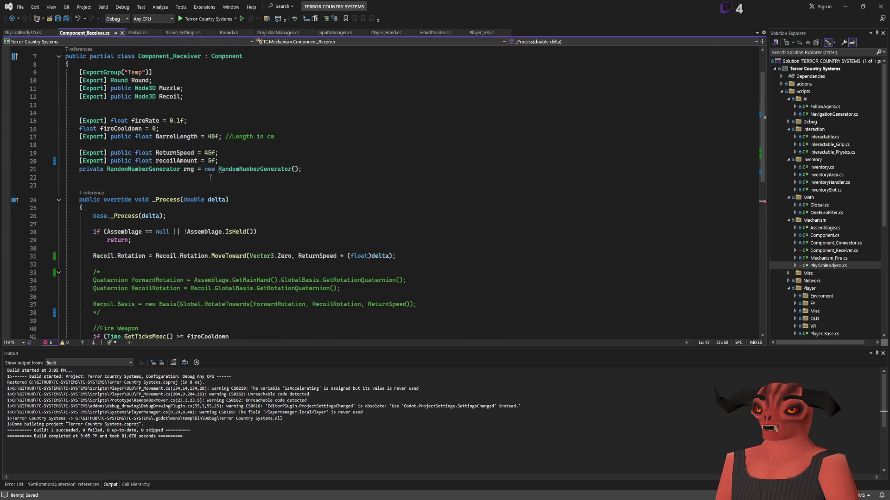
click(182, 161)
scroll(280, 222, down, 8)
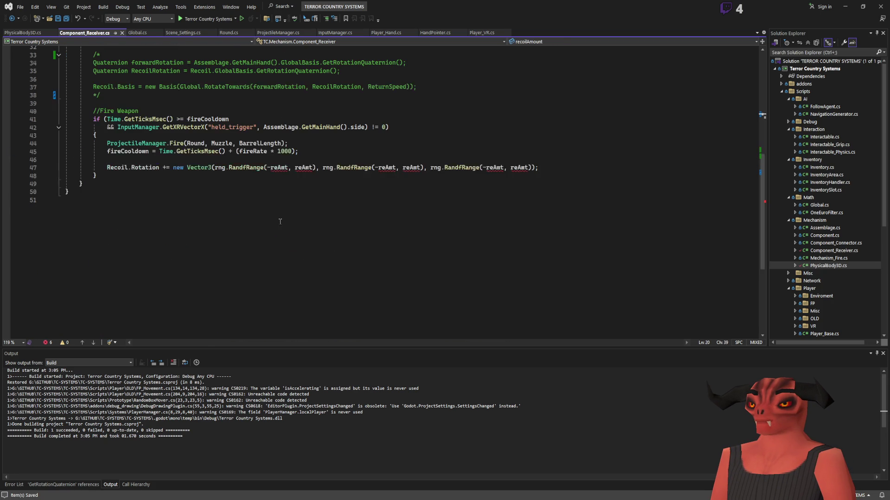
Replace all six reAmt occurrences on the kick line with recoilAmount and save
double_click(279, 168)
key(ctrl+v)
double_click(324, 167)
key(ctrl+v)
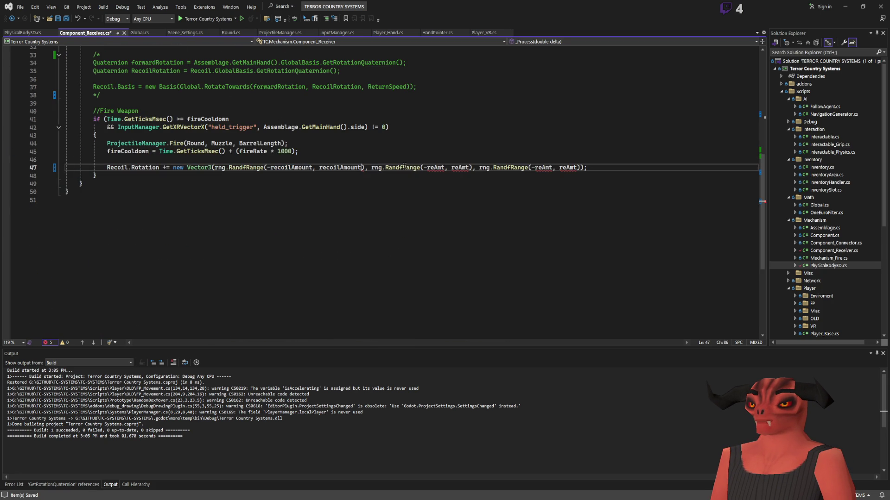
double_click(435, 167)
key(ctrl+v)
double_click(485, 167)
key(ctrl+v)
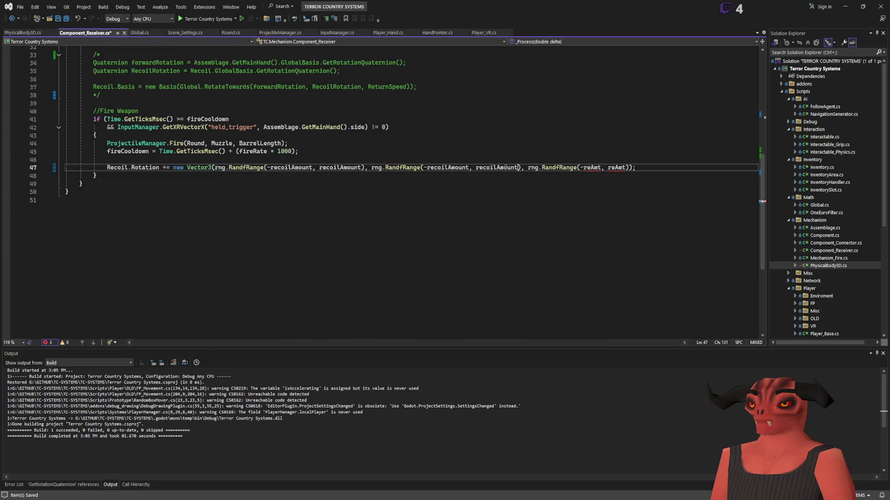
double_click(588, 167)
key(ctrl+v)
double_click(648, 167)
key(ctrl+v)
key(ctrl+s)
Put each of the three random ranges on its own line and rebuild the solution
click(218, 167)
key(Down)
click(212, 167)
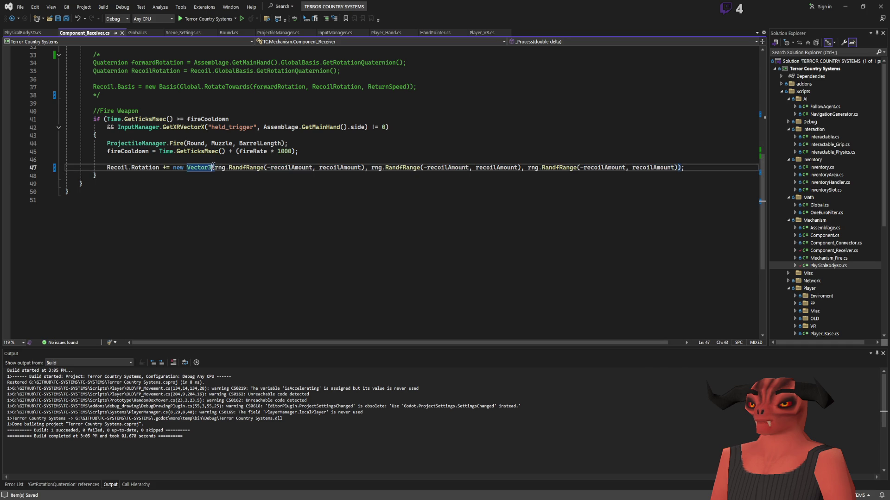
key(Return)
key(Return)
click(277, 183)
key(Return)
click(111, 160)
key(ctrl+shift+b)
key(alt+Tab)
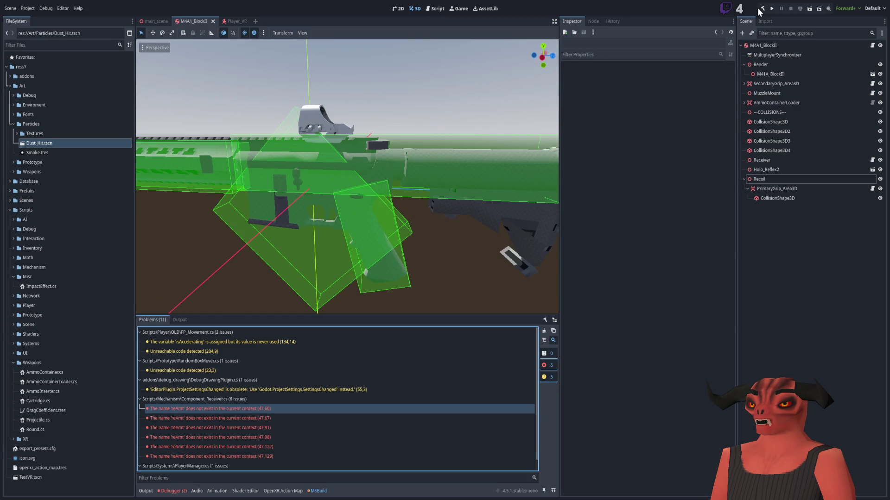
Build and run the project from Godot, test the recoil, then stop the game
click(761, 8)
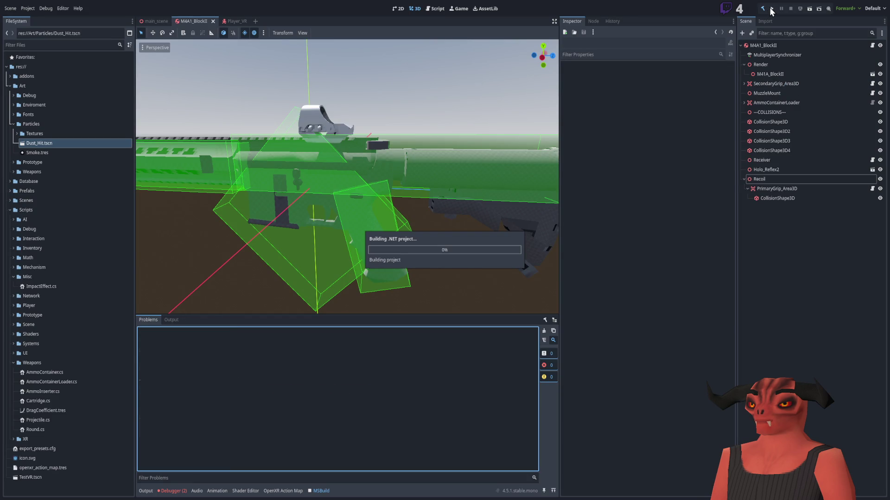
click(771, 9)
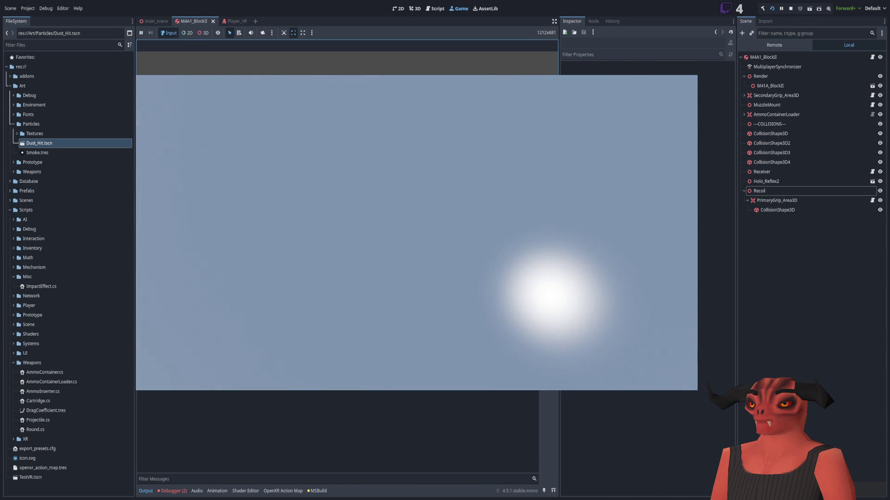
click(791, 8)
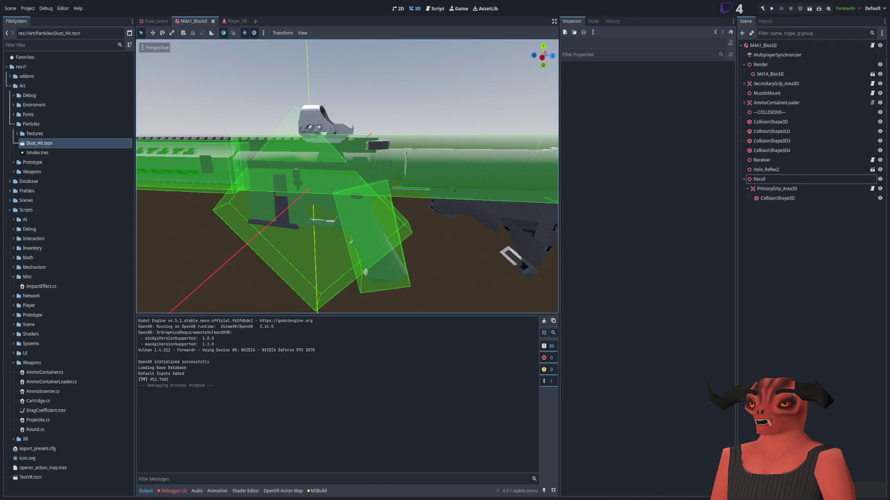
key(alt+Tab)
scroll(204, 210, up, 4)
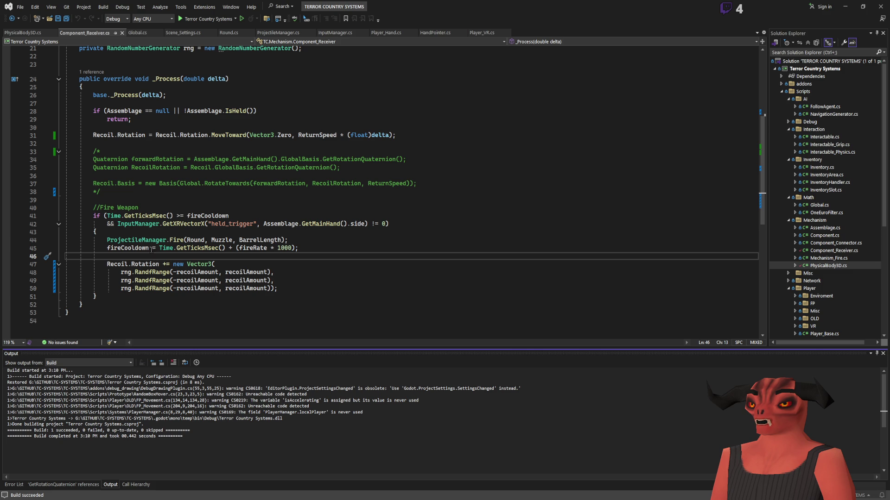
Write Recoil.RotationDegrees on line 32 using the RotationDegrees completion
scroll(144, 216, up, 2)
click(146, 183)
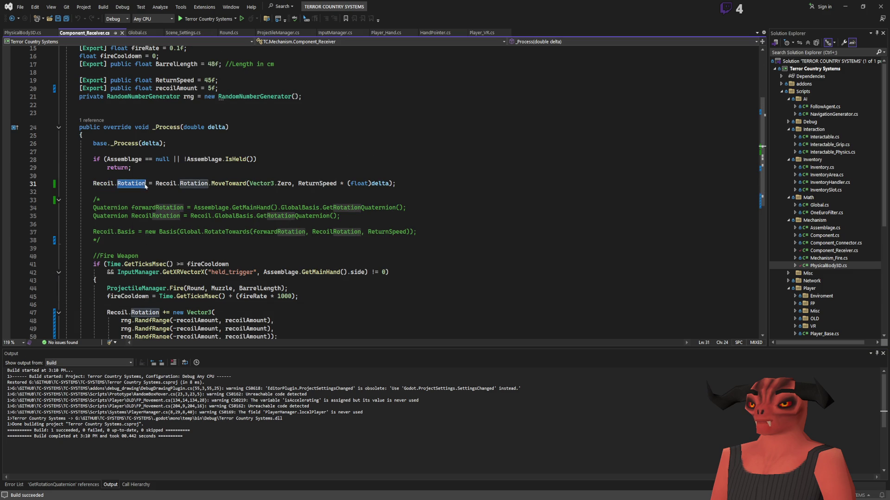
text(.Eular)
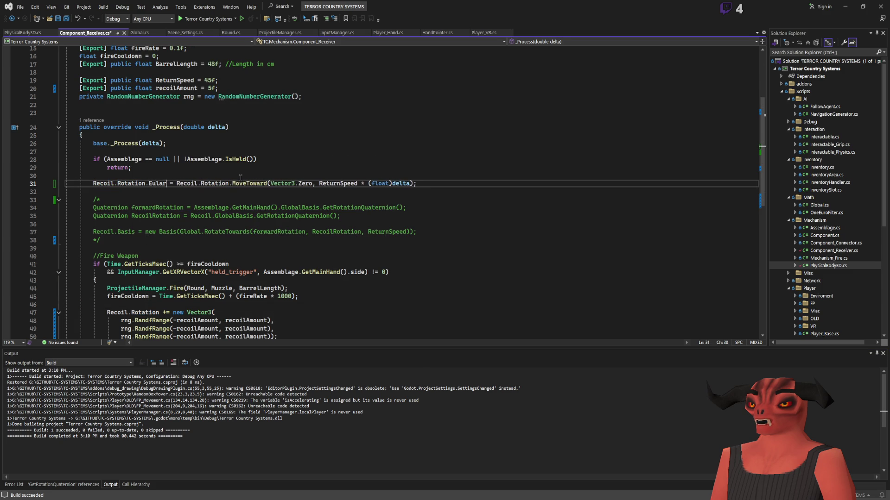
key(BackSpace)
key(BackSpace)
key(BackSpace)
text(eu)
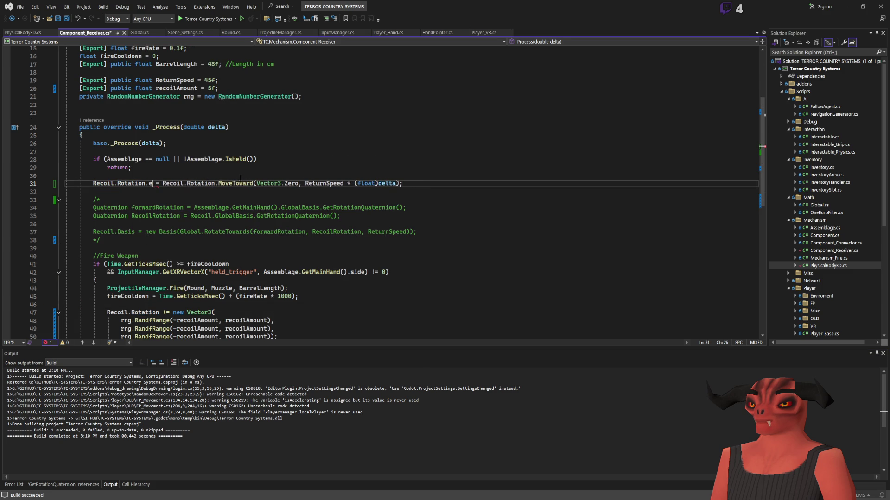
key(BackSpace)
key(BackSpace)
key(BackSpace)
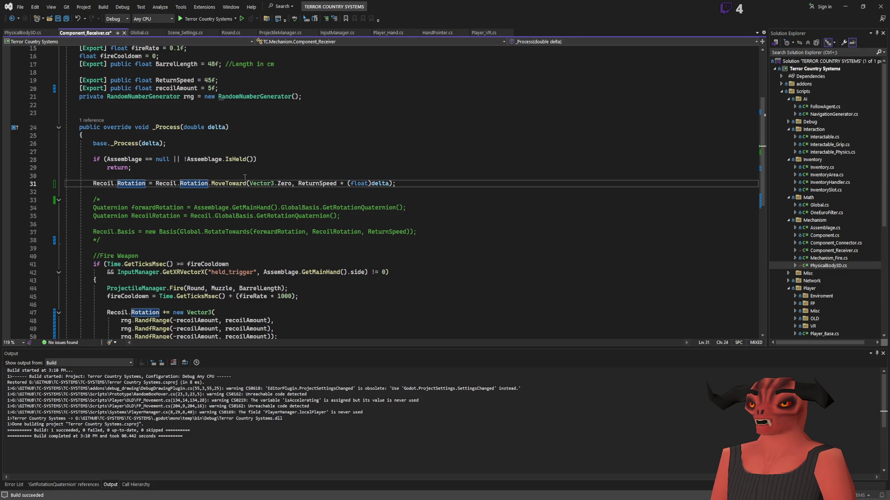
click(154, 192)
text(il.Rotation)
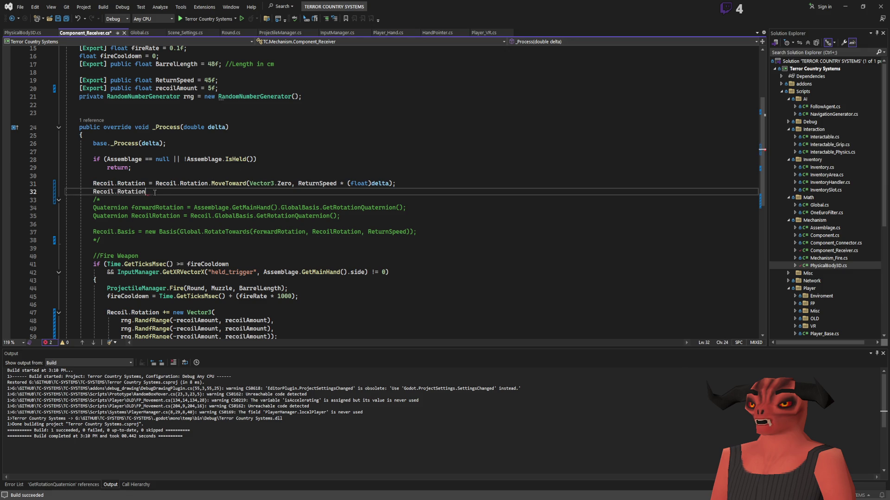
key(Down)
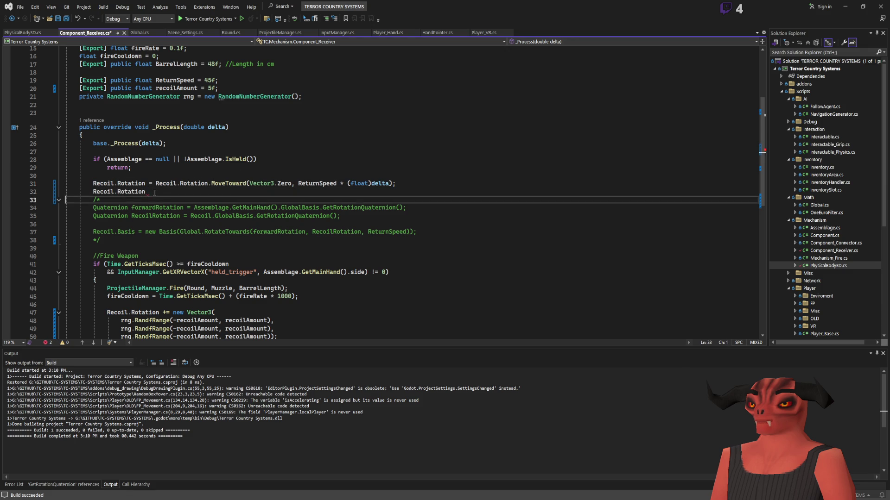
double_click(126, 192)
text(R)
text(on)
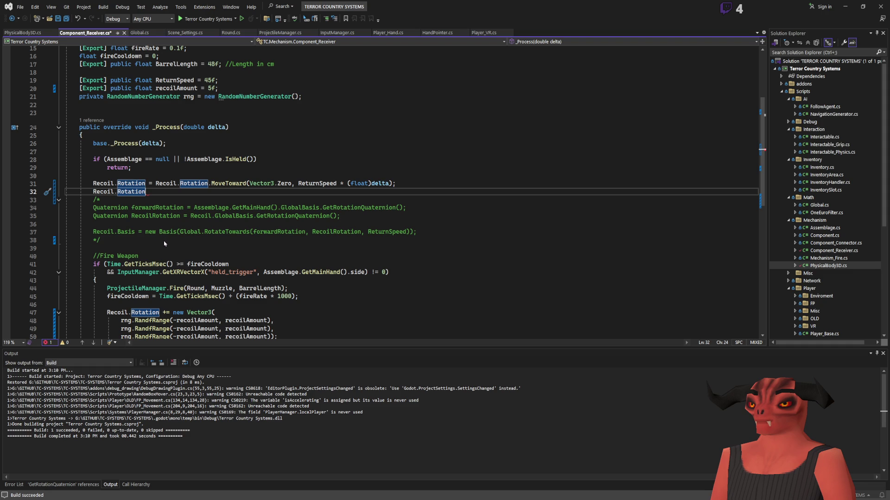
text(EditMode)
double_click(159, 191)
text(Rotat)
key(Tab)
Replace Recoil.Rotation with Recoil.RotationDegrees on line 31 and in the kick line, then save
drag(169, 192, 89, 196)
key(ctrl+x)
drag(145, 183, 93, 183)
key(ctrl+v)
drag(179, 183, 232, 183)
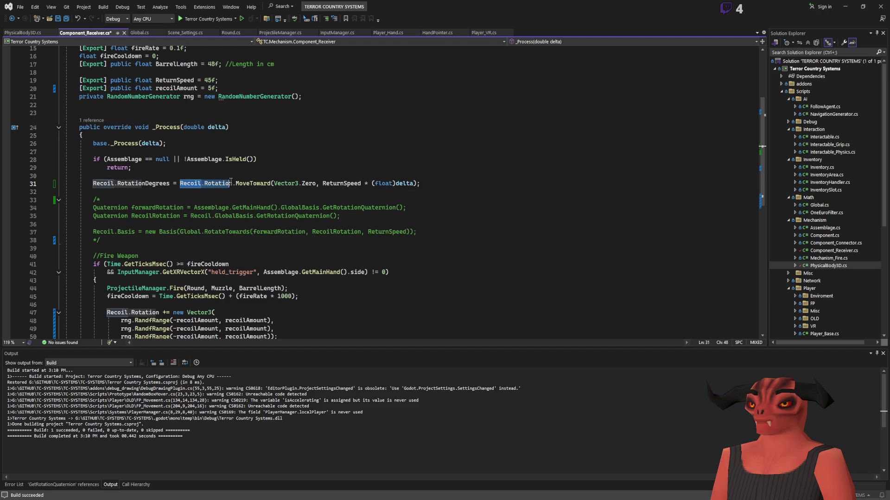
key(ctrl+v)
scroll(236, 181, down, 1)
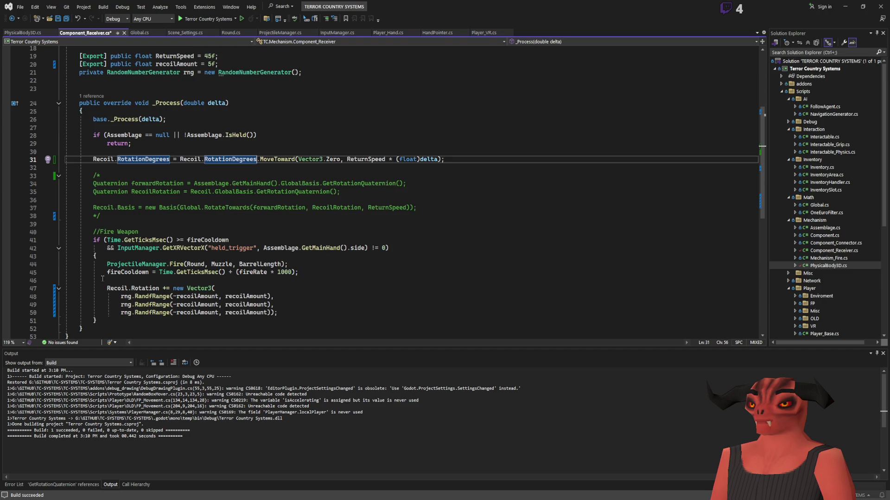
drag(106, 288, 160, 288)
key(ctrl+v)
key(ctrl+s)
Rebuild the solution and run the game in Godot to test the recoil
click(139, 256)
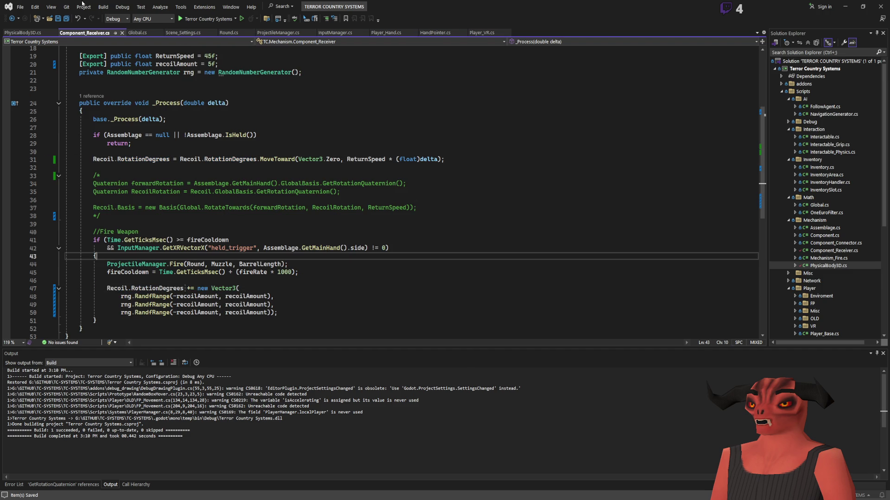
key(ctrl+shift+b)
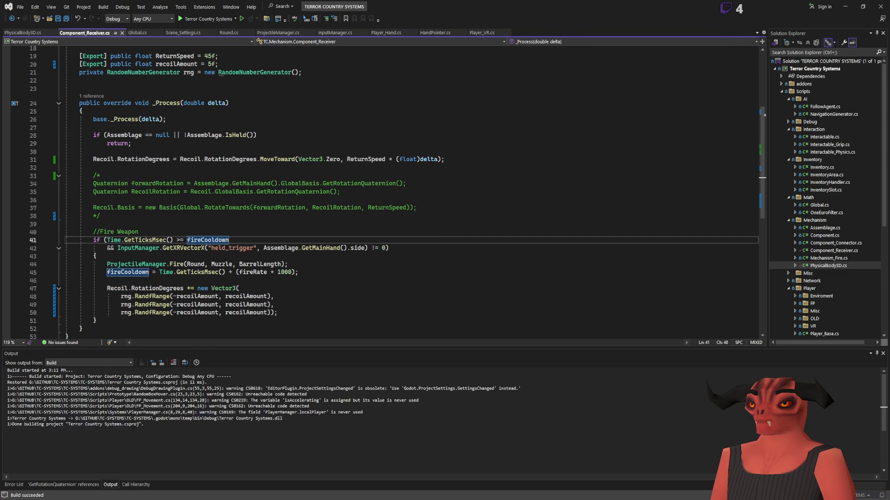
key(alt+Tab)
click(771, 9)
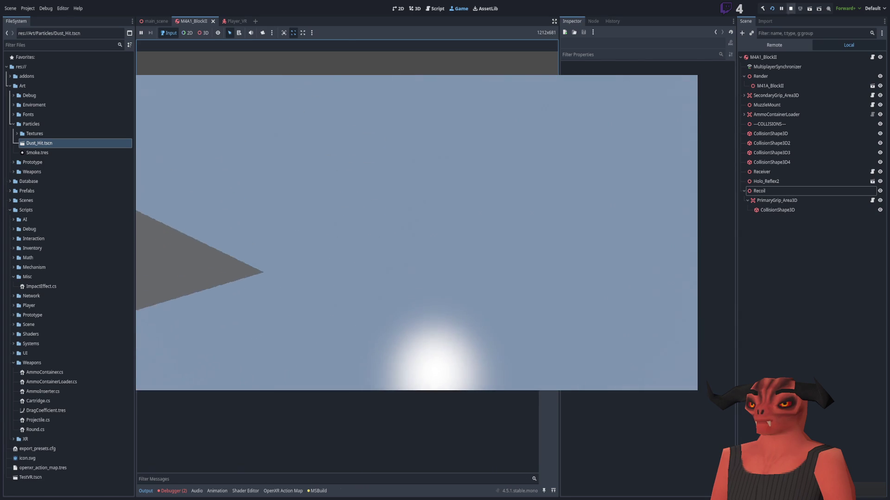
Stop the game and select the Receiver node to view its recoil values in the Inspector
click(791, 9)
click(771, 170)
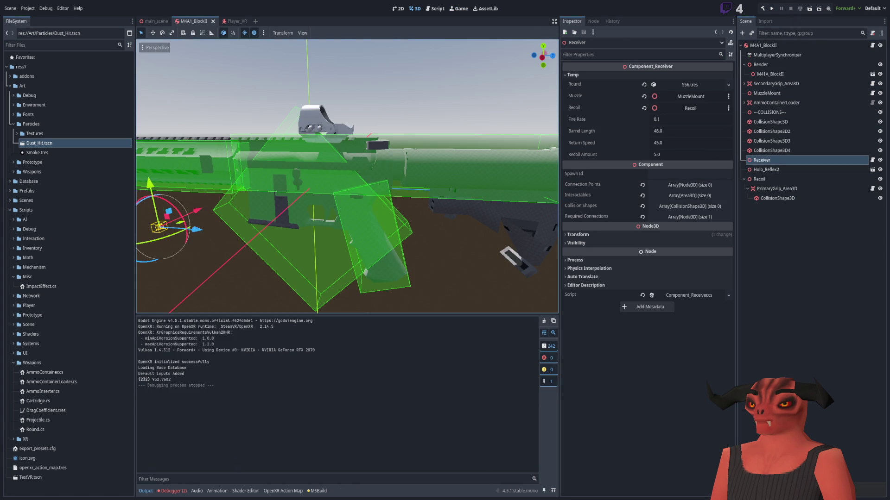
key(alt+Tab)
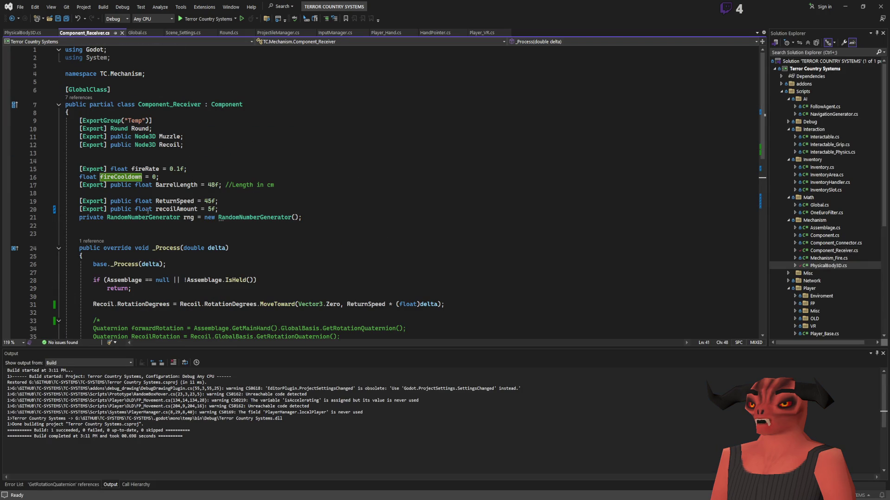
Change recoilAmount's type to Vector3 and remove its default value
double_click(147, 209)
text(Vector3)
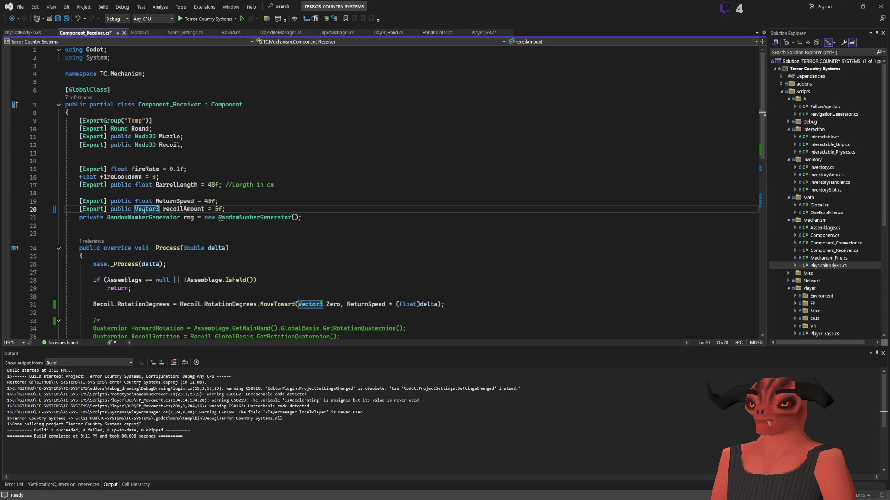
drag(204, 209, 283, 208)
text(;)
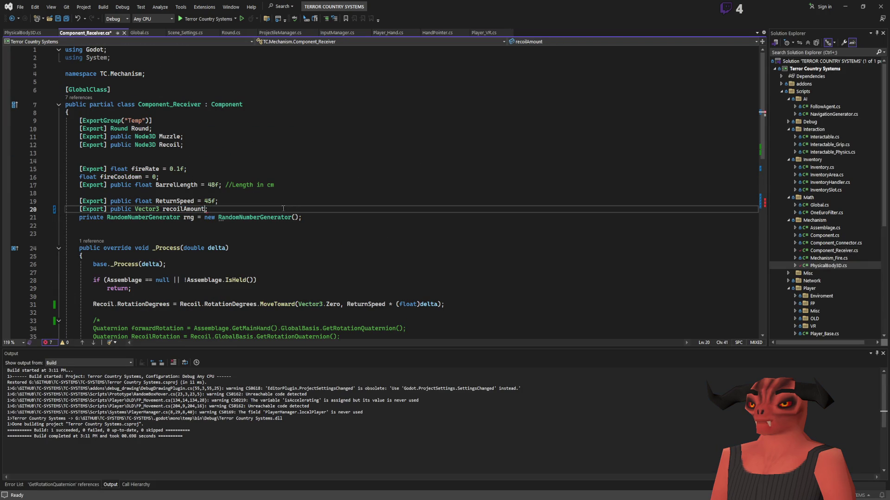
click(288, 217)
scroll(271, 218, down, 10)
scroll(271, 218, up, 4)
scroll(180, 268, down, 3)
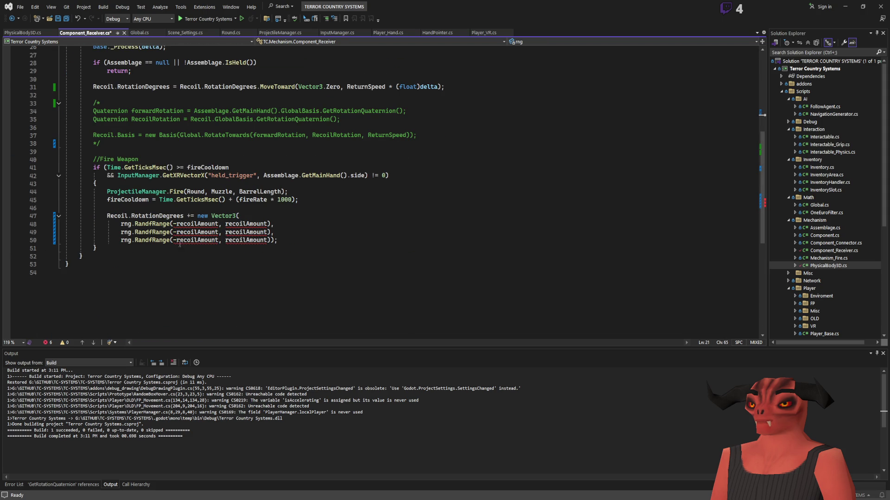
Use recoilAmount.X, .Y and .Z as the bounds of the three RandfRange calls
click(218, 224)
text(.)
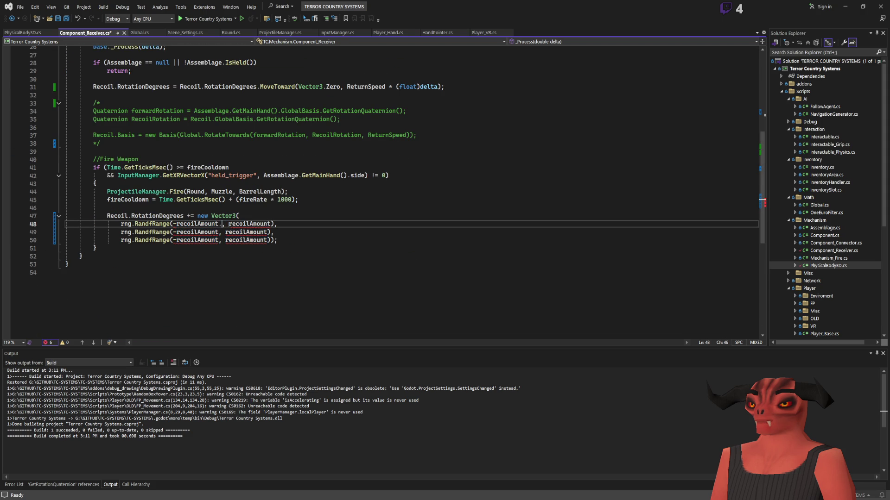
text(x)
shift+click(175, 223)
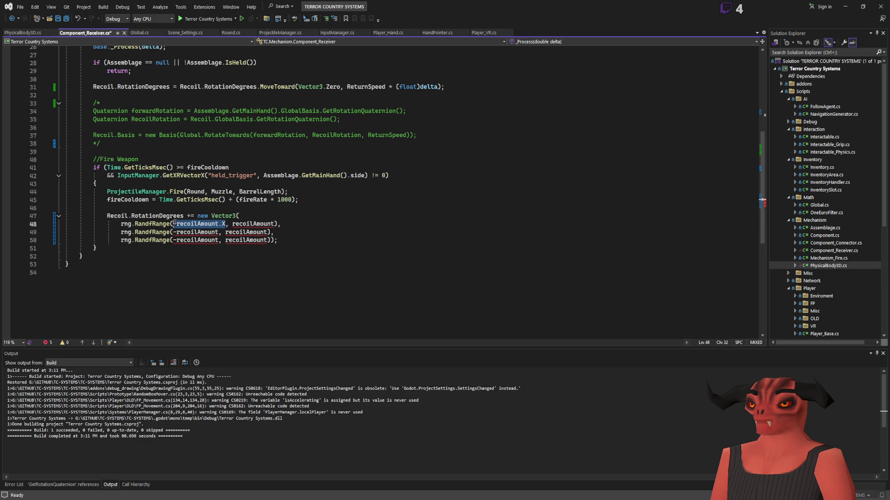
click(277, 224)
text(.X)
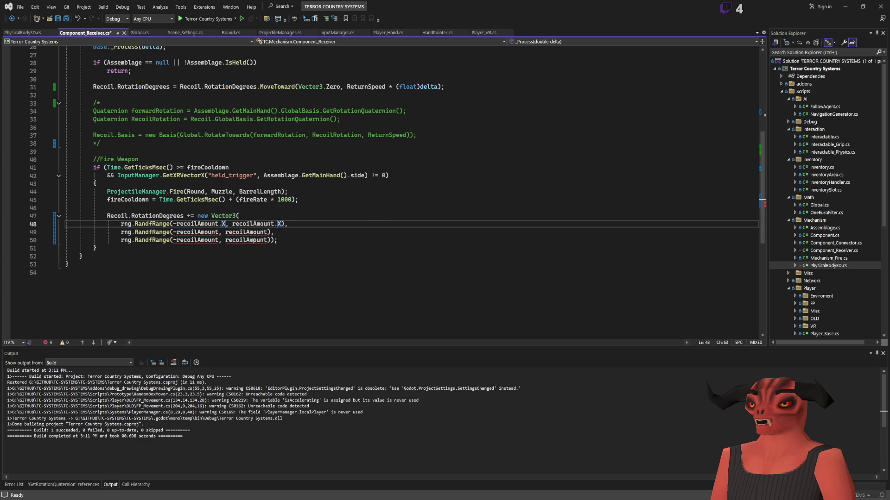
text(X)
click(267, 232)
text(.Y)
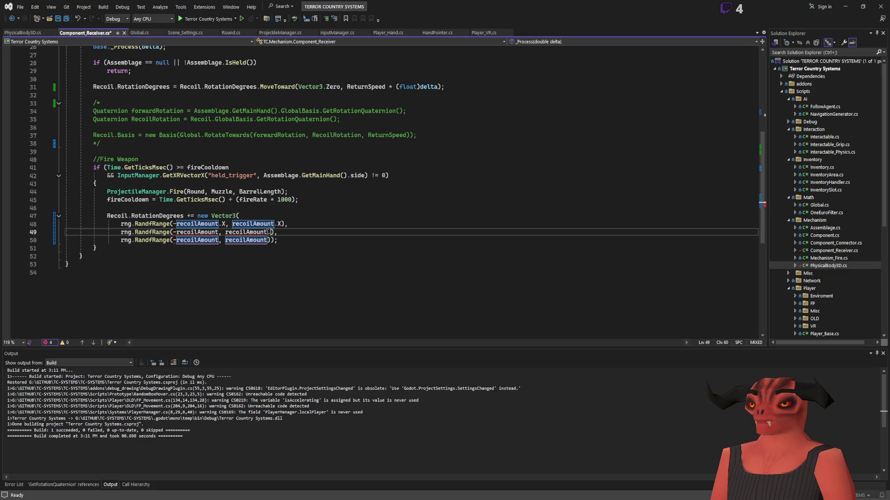
click(267, 240)
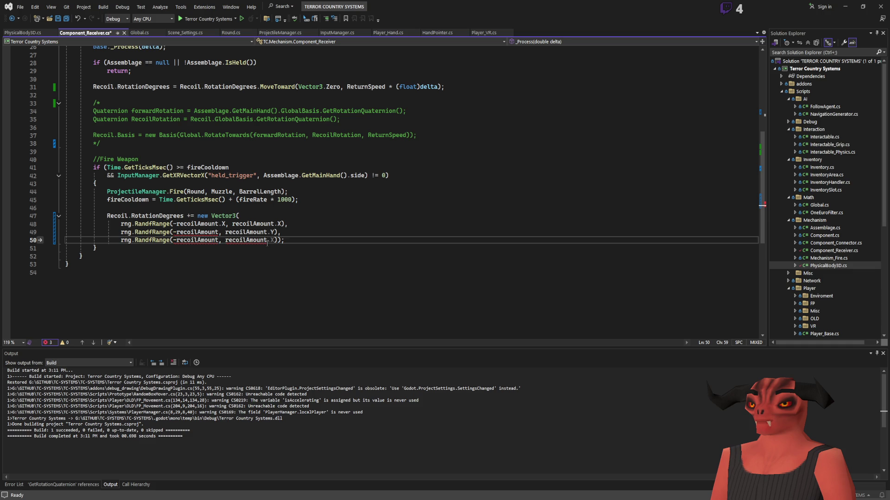
text(.Z)
click(219, 232)
text(.Y)
click(219, 240)
text(.Z)
Save the script and rebuild the solution
key(ctrl+s)
click(319, 196)
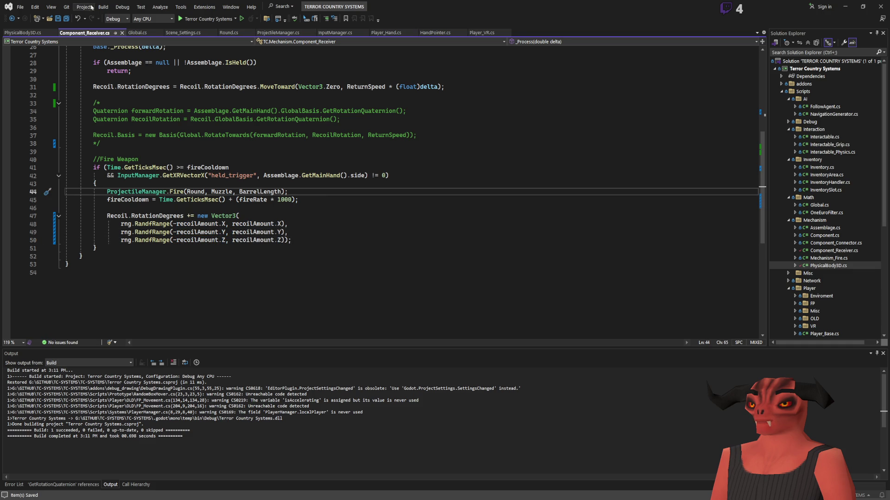
key(ctrl+shift+b)
key(alt+Tab)
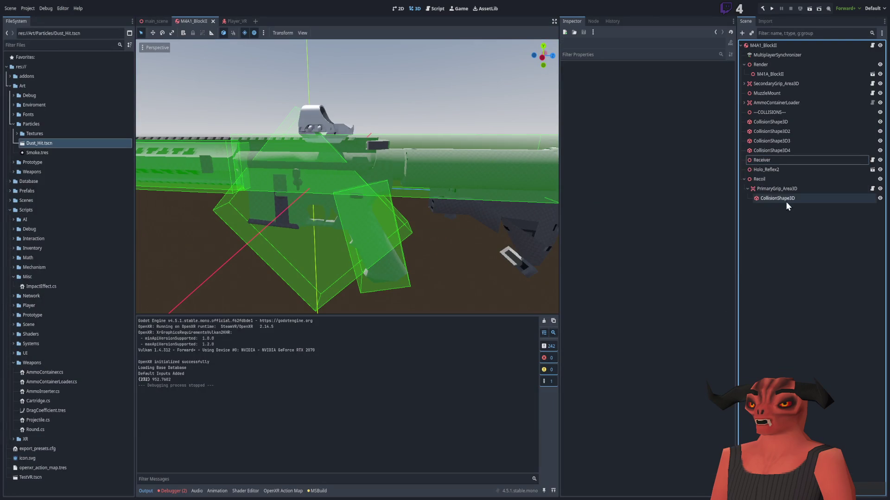
Select the Receiver and try test rotations around its axes, undoing each one
click(769, 161)
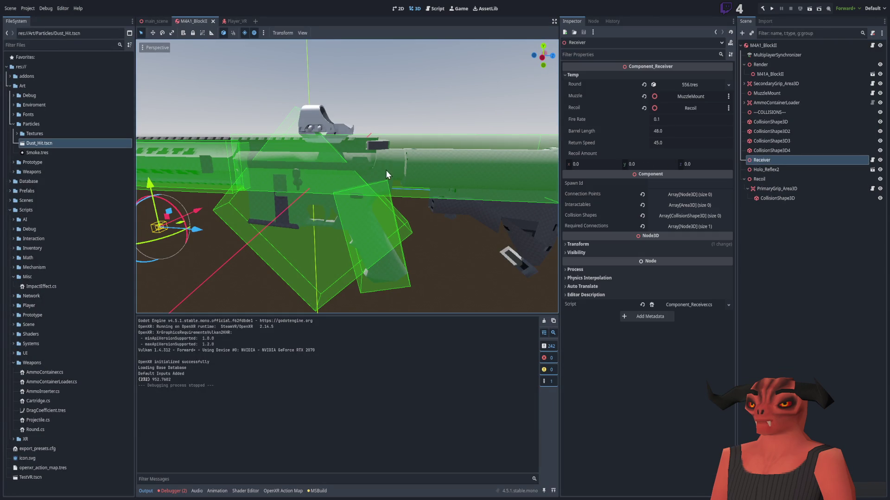
drag(179, 214, 179, 241)
key(ctrl+z)
scroll(422, 153, down, 5)
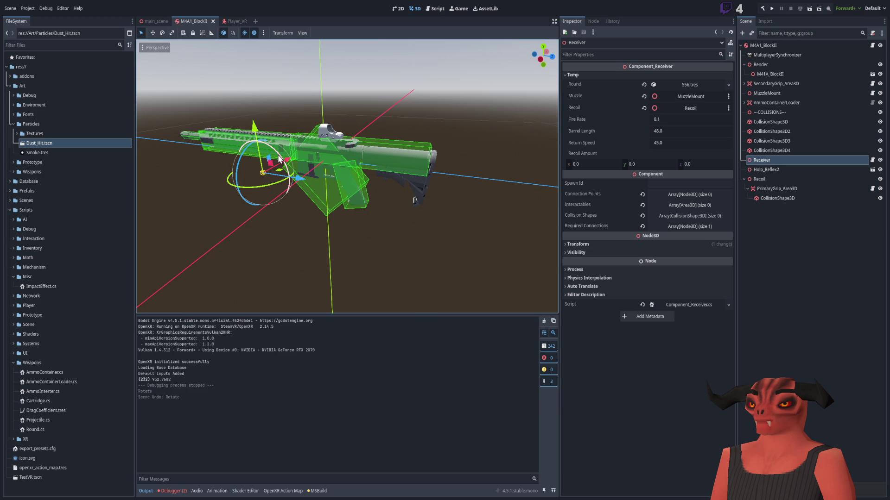
drag(280, 160, 287, 167)
key(ctrl+z)
click(590, 246)
scroll(275, 218, up, 5)
mouse_move(275, 216)
mouse_down()
mouse_move(326, 249)
mouse_move(366, 225)
mouse_move(340, 216)
mouse_move(301, 168)
mouse_move(438, 335)
mouse_move(396, 162)
mouse_up()
key(ctrl+z)
Set the Receiver's Recoil Amount to 5 on X and 1 on Y, then rebuild
click(592, 163)
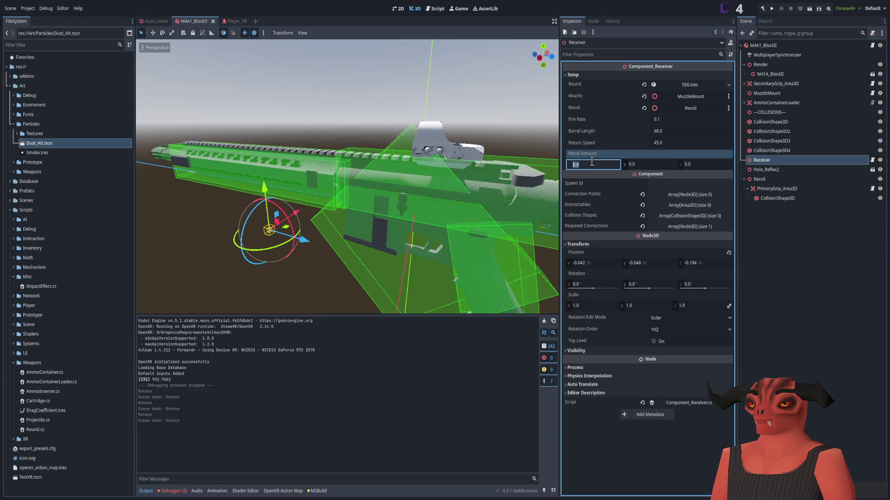
text(5)
key(Return)
mouse_move(256, 258)
mouse_down()
mouse_move(238, 249)
mouse_move(297, 250)
mouse_up()
click(639, 164)
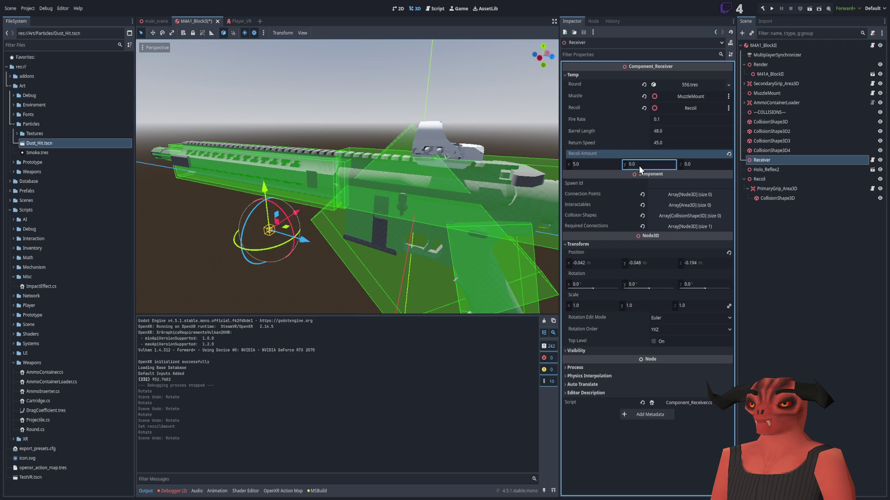
text(1)
scroll(389, 168, down, 1)
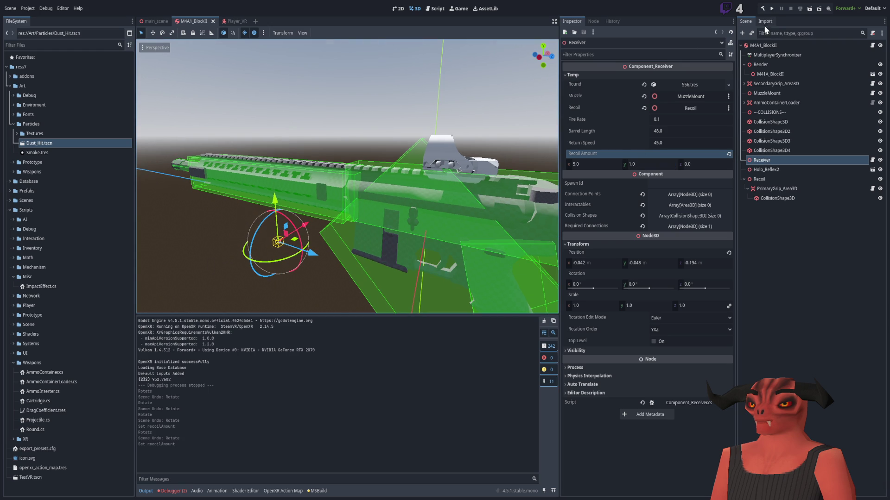
click(764, 8)
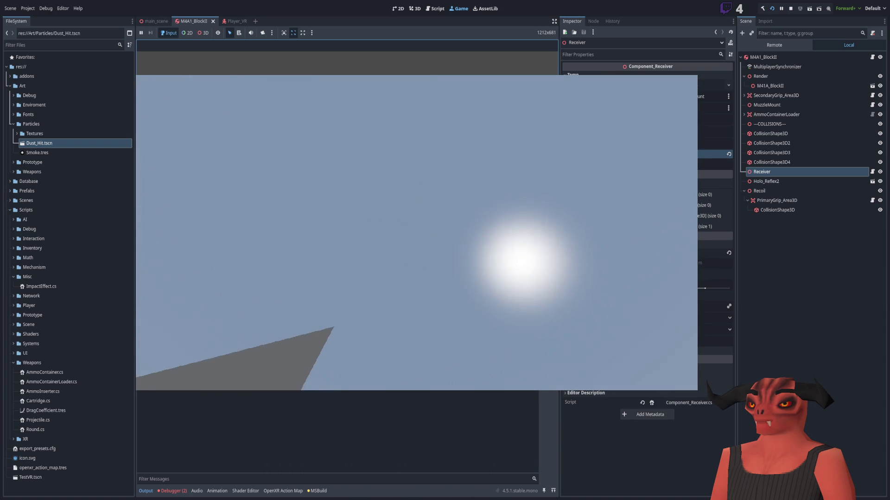
key(F8)
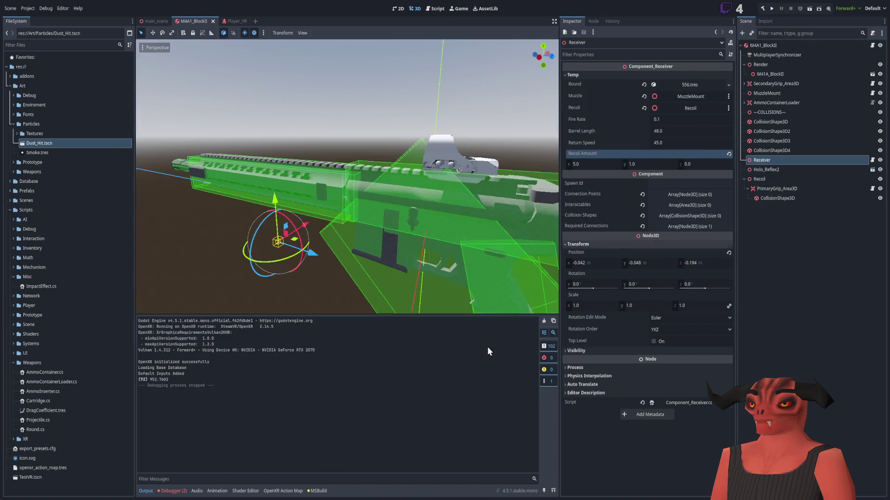
key(alt+Tab)
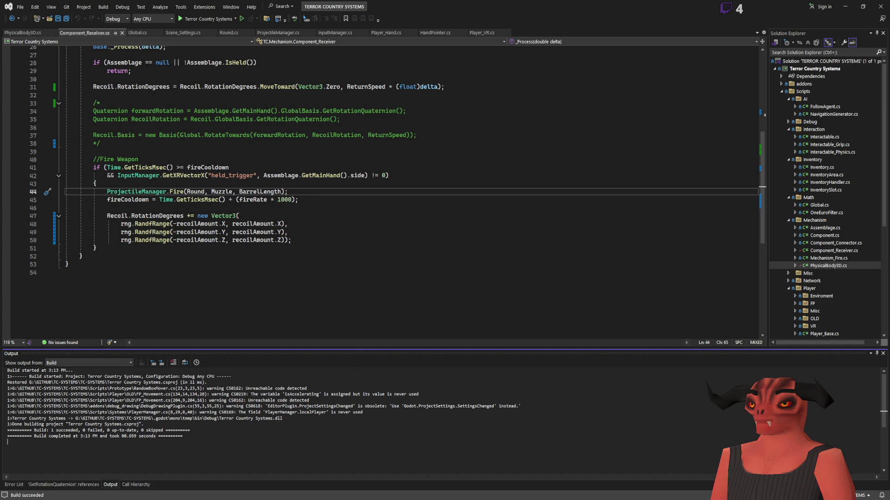
Change ReturnSpeed from 45 to 5 in the receiver script and save it
scroll(323, 174, up, 6)
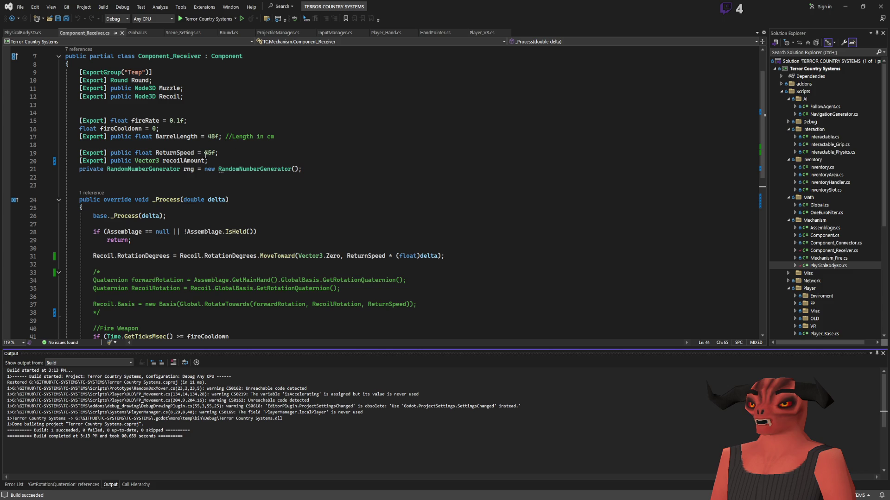
drag(204, 153, 212, 153)
text(5)
key(ctrl+s)
Rebuild and run the game in Godot to test-fire the gun, then stop it
key(alt+Tab)
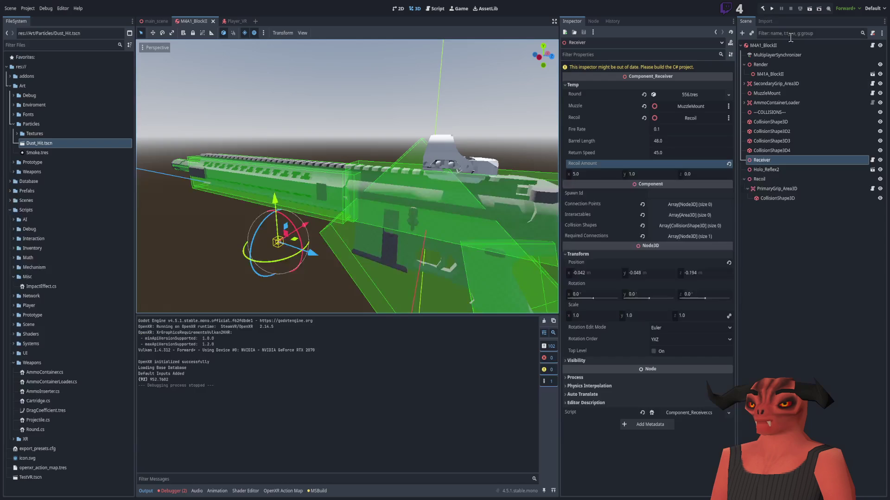
click(764, 9)
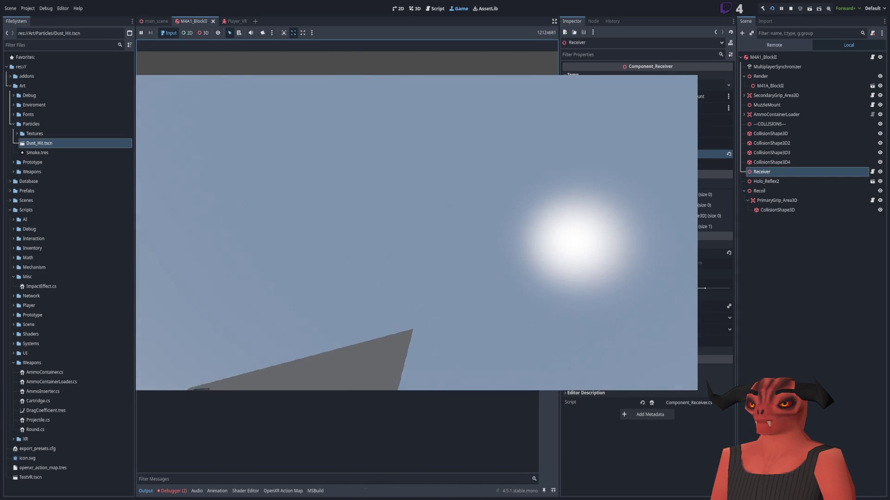
click(790, 9)
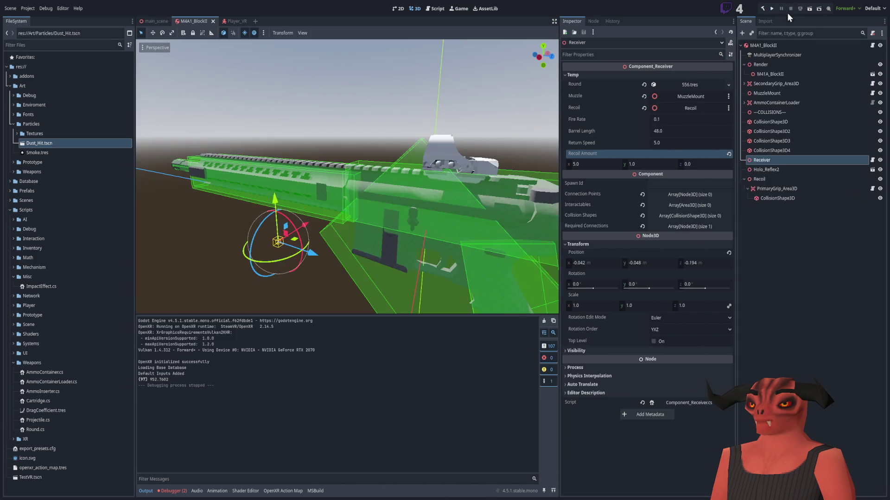
Change the first random range's lower bound to 0 in the receiver script, then build and run the game
key(alt+Tab)
scroll(324, 230, down, 5)
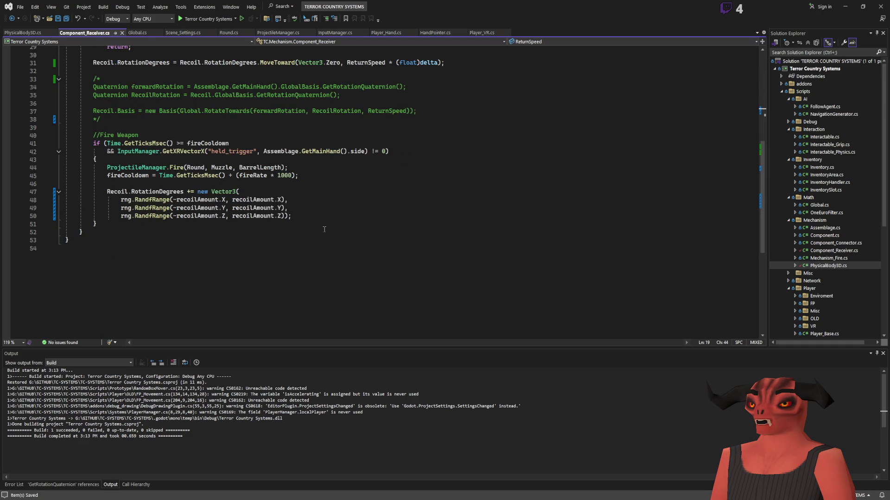
scroll(213, 211, up, 3)
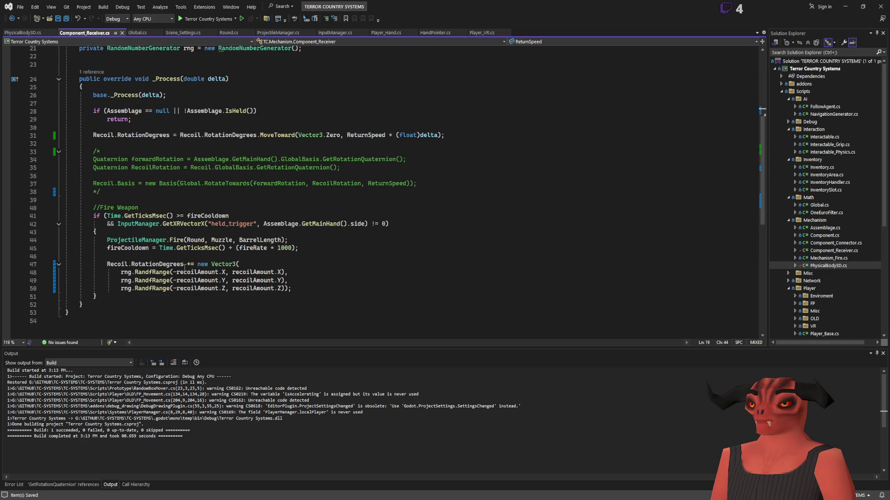
mouse_move(174, 273)
mouse_down()
mouse_move(219, 265)
mouse_move(218, 273)
mouse_move(181, 274)
mouse_up()
text(0)
key(Return)
key(BackSpace)
click(251, 271)
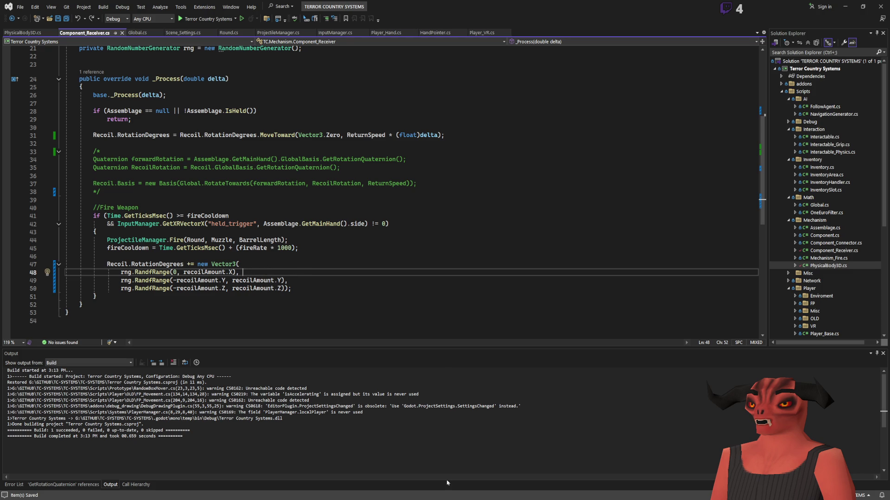
key(alt+Tab)
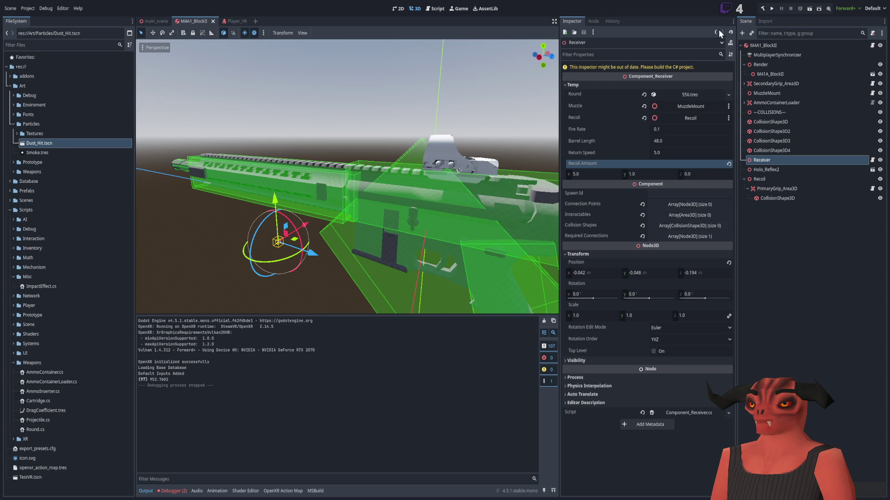
click(772, 9)
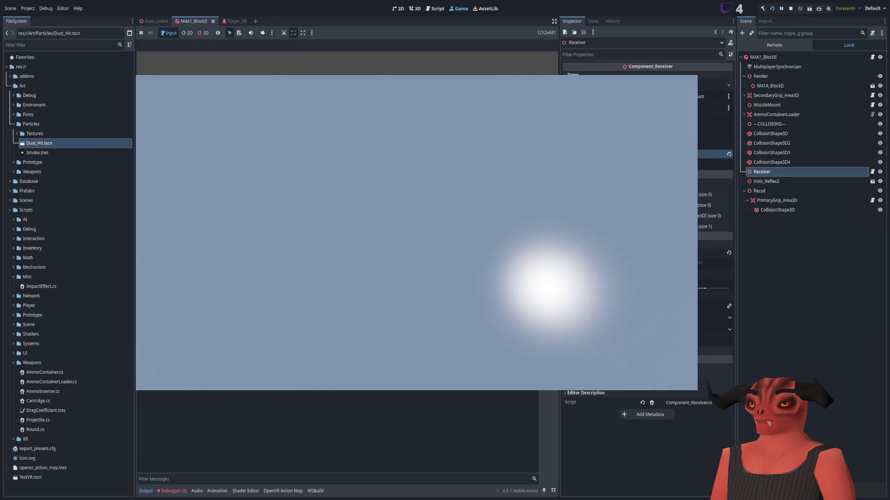
key(alt+Tab)
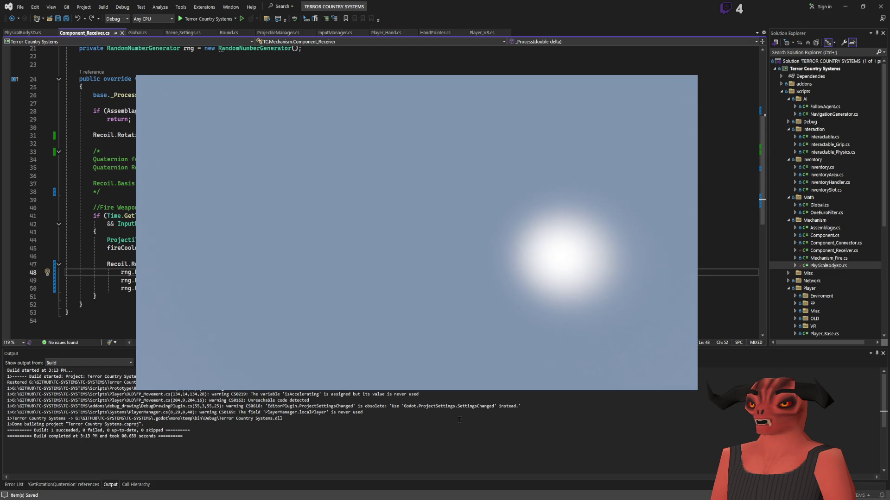
key(alt+Tab)
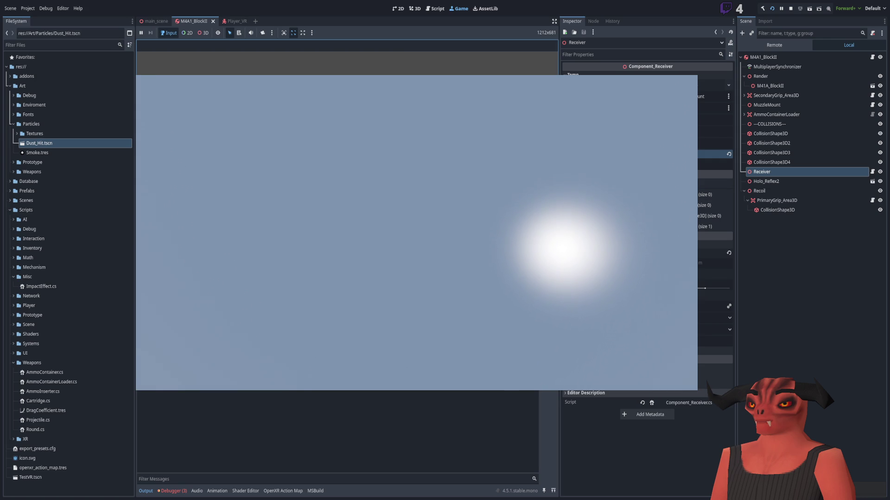
click(791, 8)
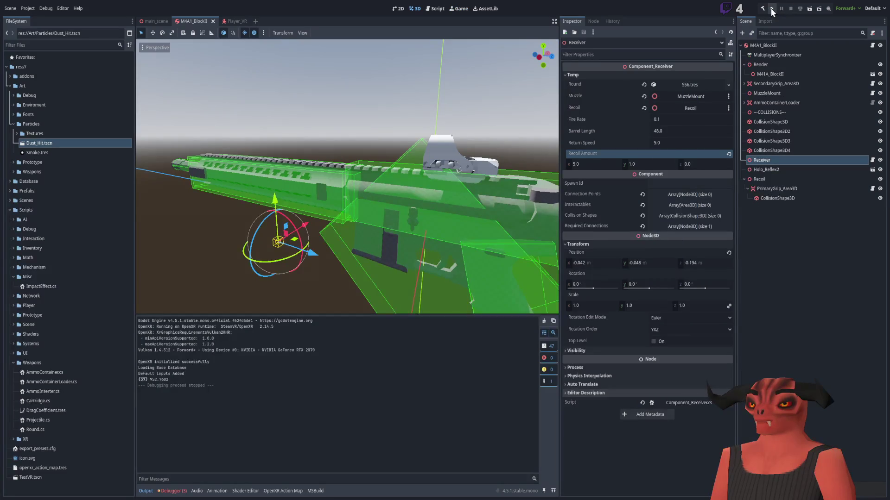
key(alt+Tab)
Set the Recoil node's Transform rotation X from 45 to 0, then build and run the VR game
click(387, 241)
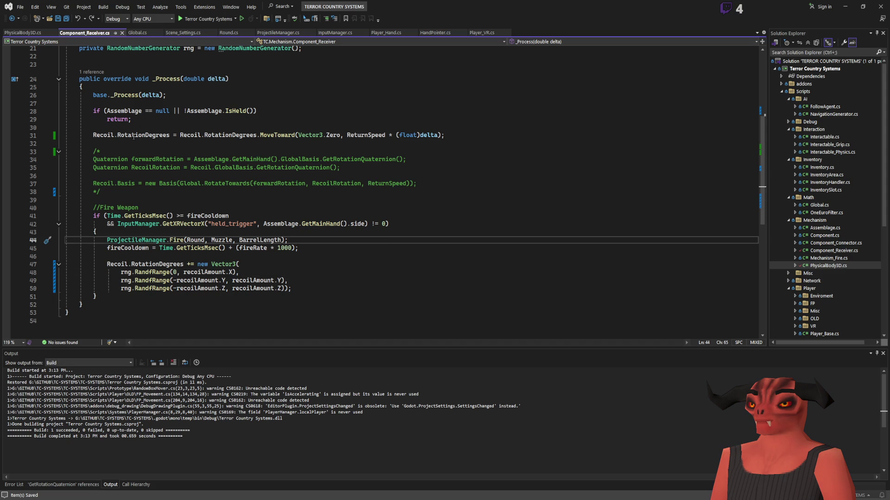
key(alt+Tab)
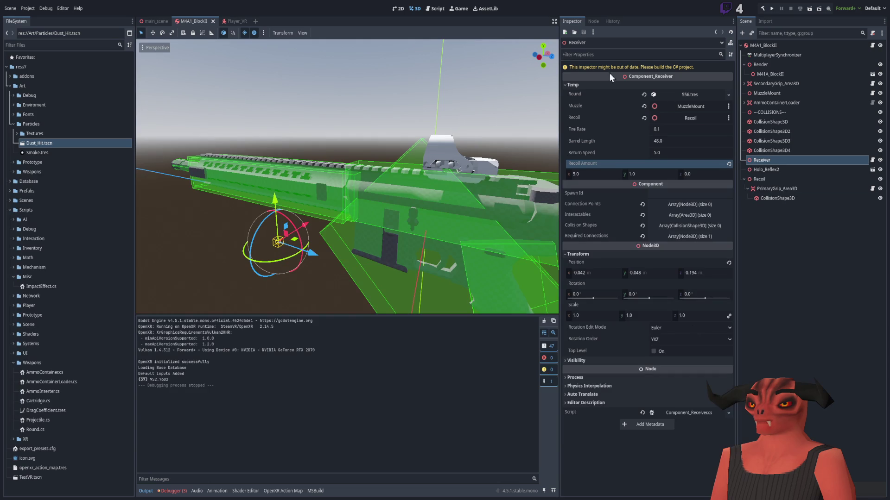
drag(338, 128, 447, 199)
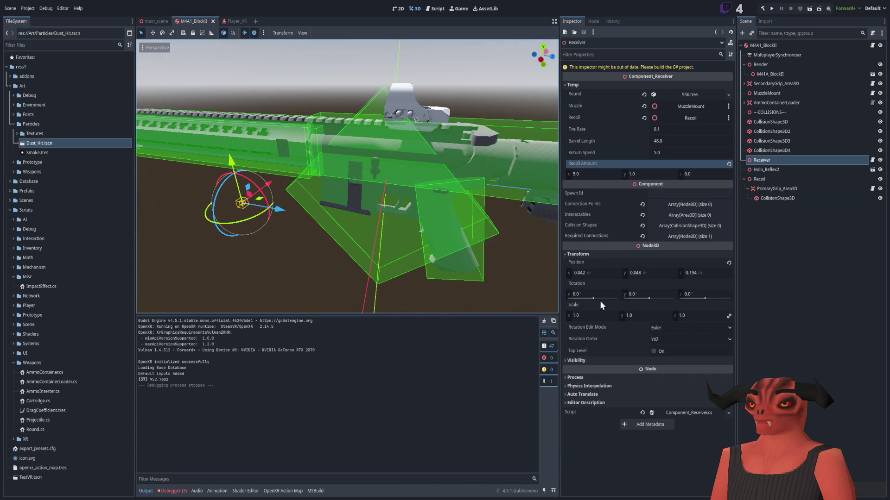
click(768, 179)
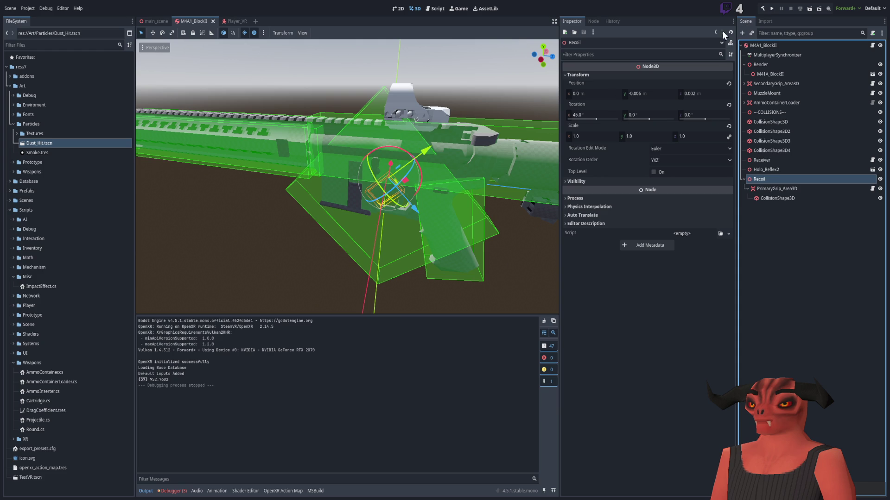
click(602, 116)
text(0)
key(Return)
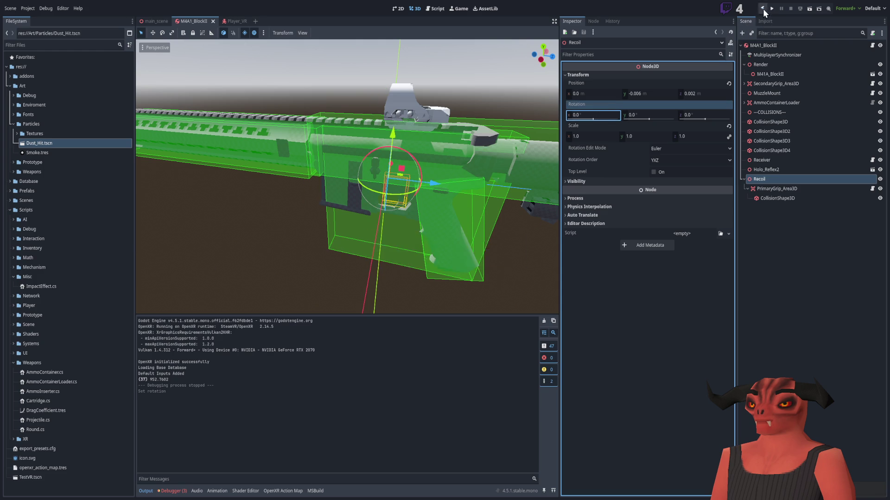
click(762, 9)
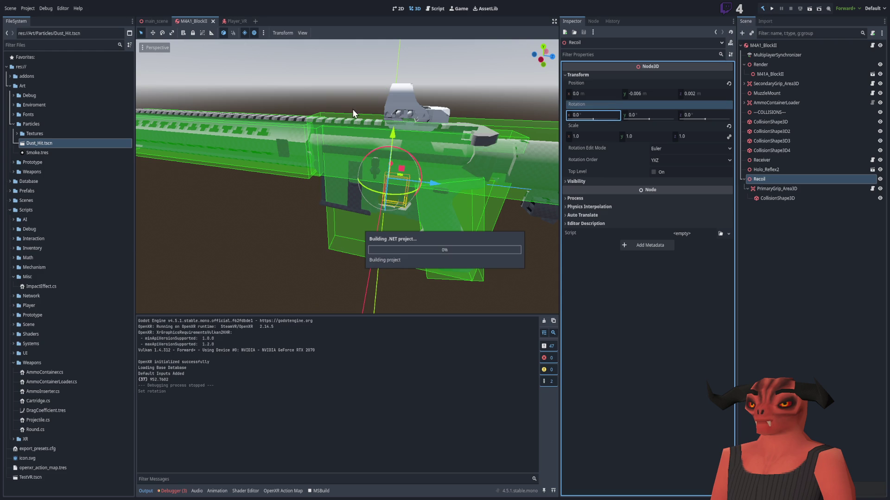
click(773, 9)
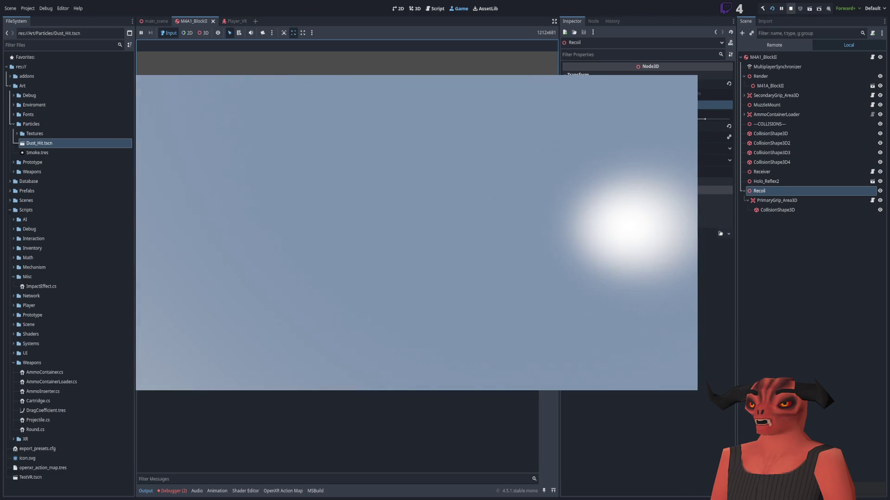
Stop the game and make the X recoil random range use -recoilAmount.X, then save
key(F8)
key(alt+Tab)
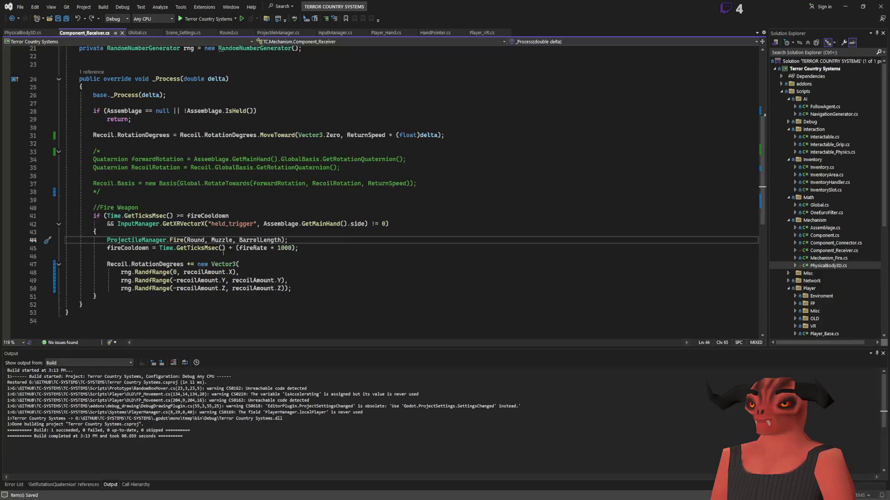
click(218, 272)
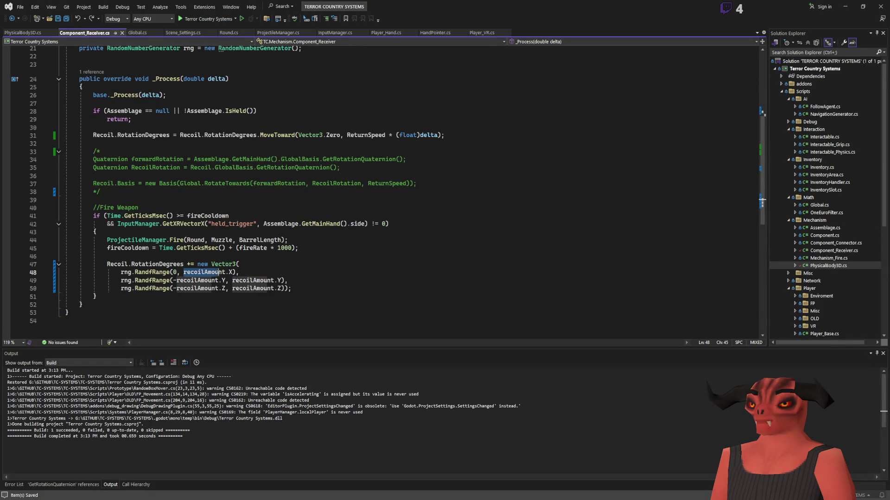
drag(232, 273, 184, 272)
key(BackSpace)
key(Left)
key(Right)
key(Right)
key(Right)
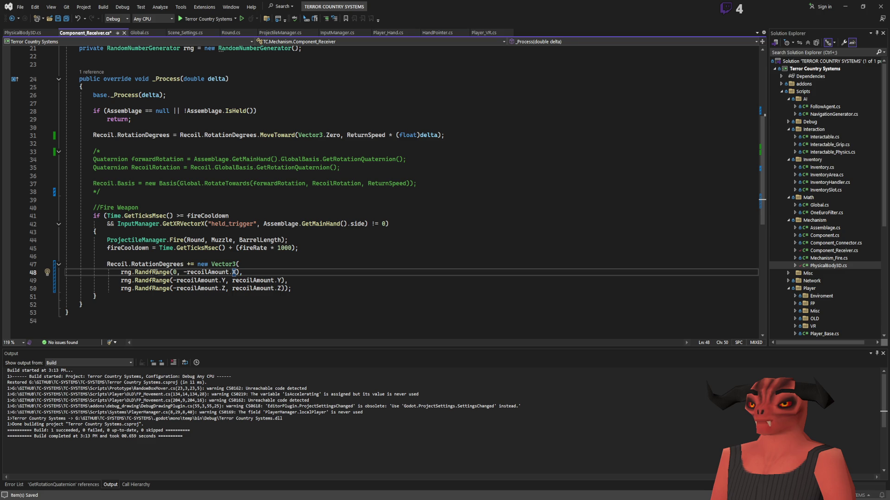
key(ctrl+s)
key(End)
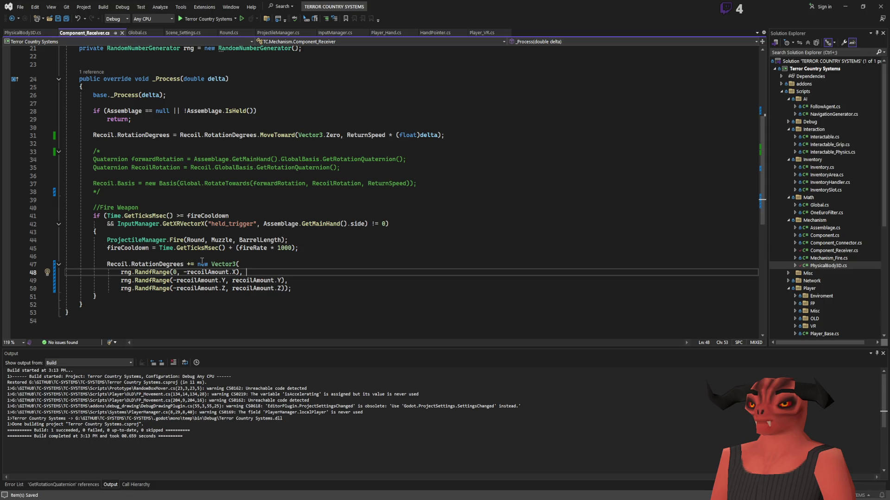
Add a TODO comment below the recoil code about clamping recoil at 45 degrees, and save
click(334, 288)
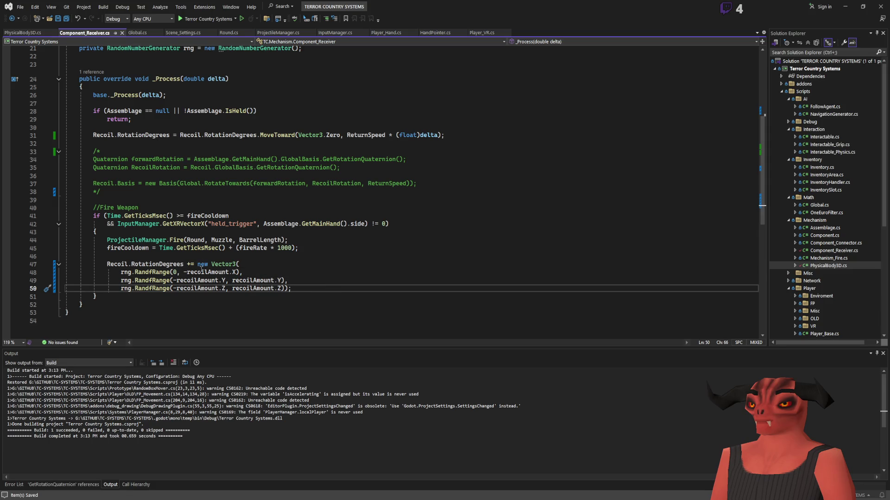
mouse_move(198, 265)
mouse_down()
mouse_move(218, 288)
mouse_move(292, 288)
mouse_up()
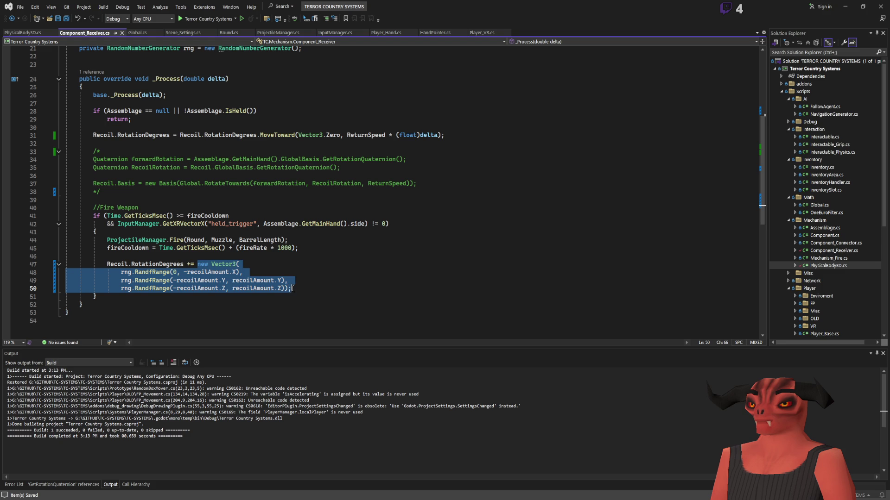
click(215, 264)
click(216, 258)
click(354, 286)
key(Return)
key(Return)
text(//TODO Hard clamp the recoil amount to some max values (Say 45 in each direction) and not add values past t)
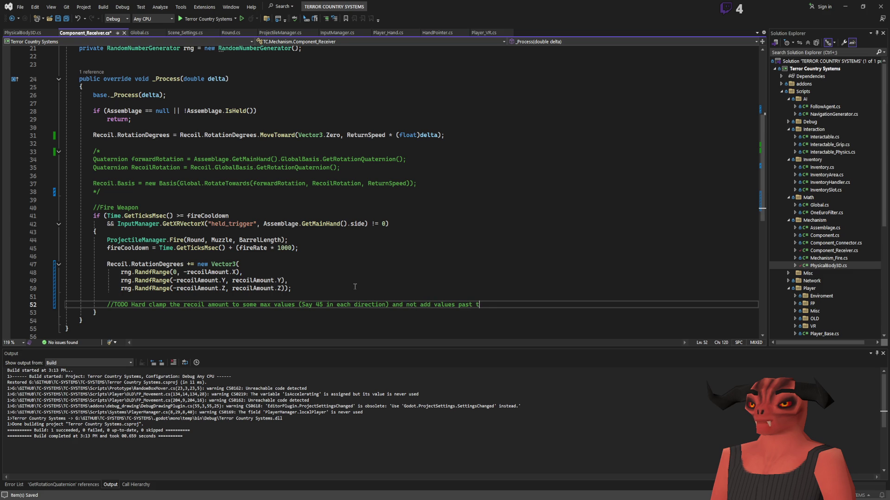
text(hat)
key(ctrl+s)
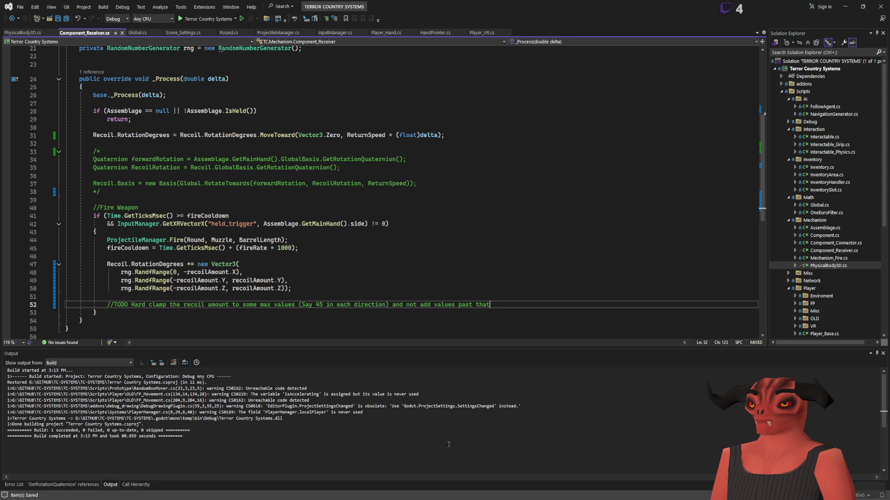
key(alt+Tab)
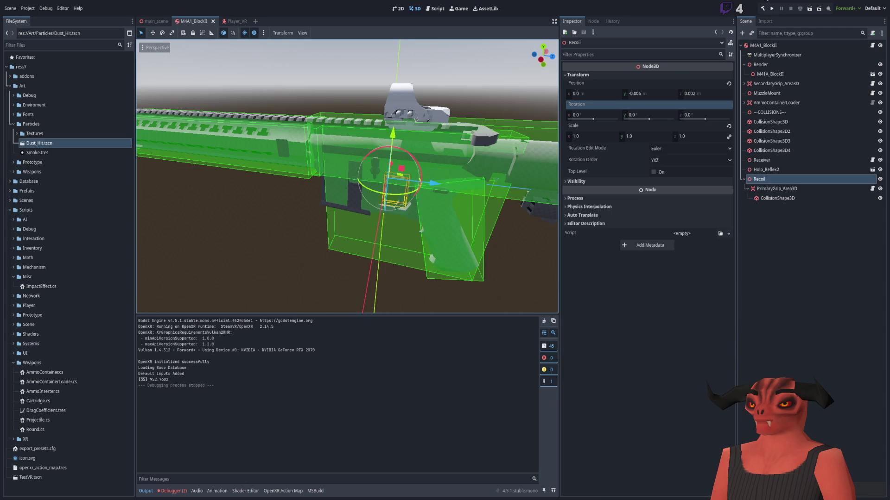
Test-run the game, stop it, then set the Receiver's Return Speed to 15
click(770, 13)
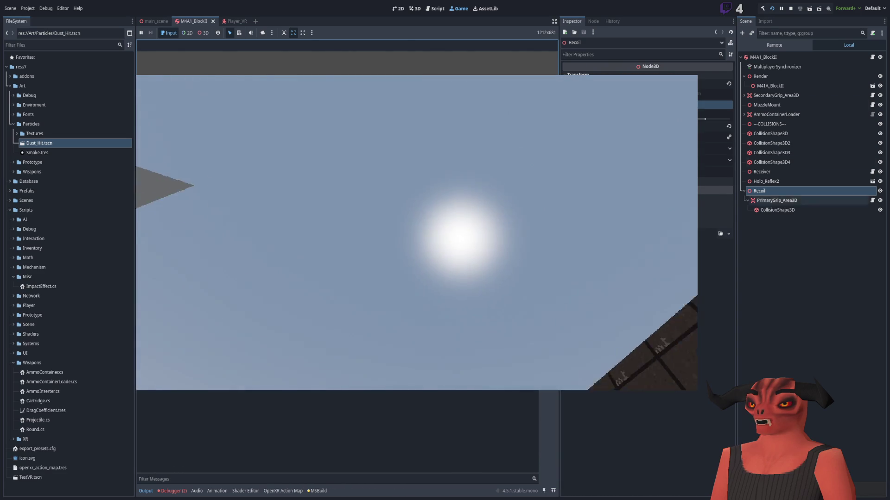
key(F8)
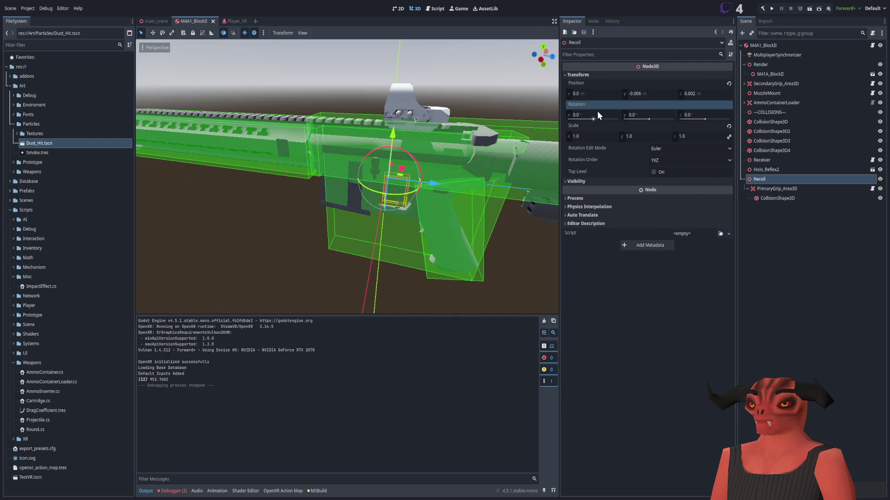
click(783, 166)
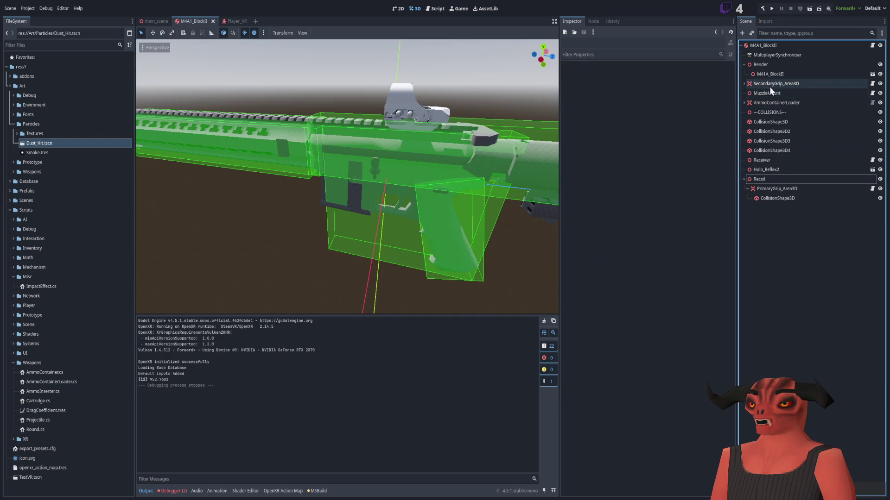
click(764, 160)
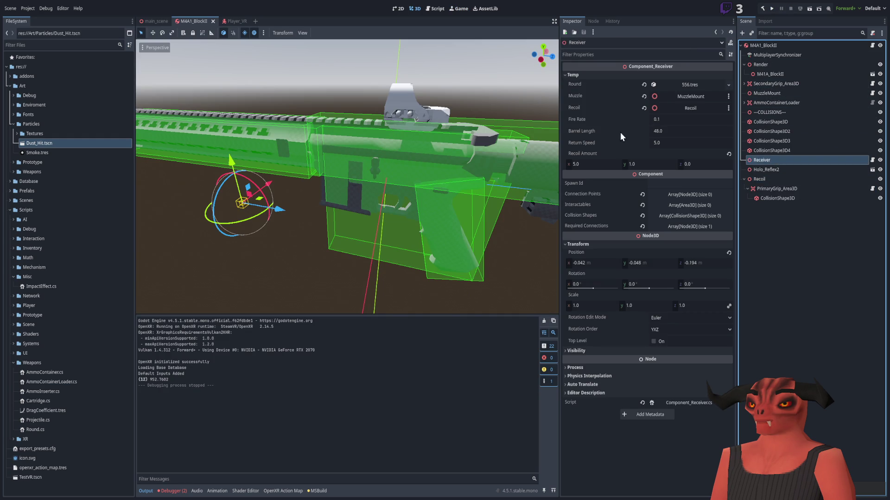
click(690, 143)
text(15)
key(Return)
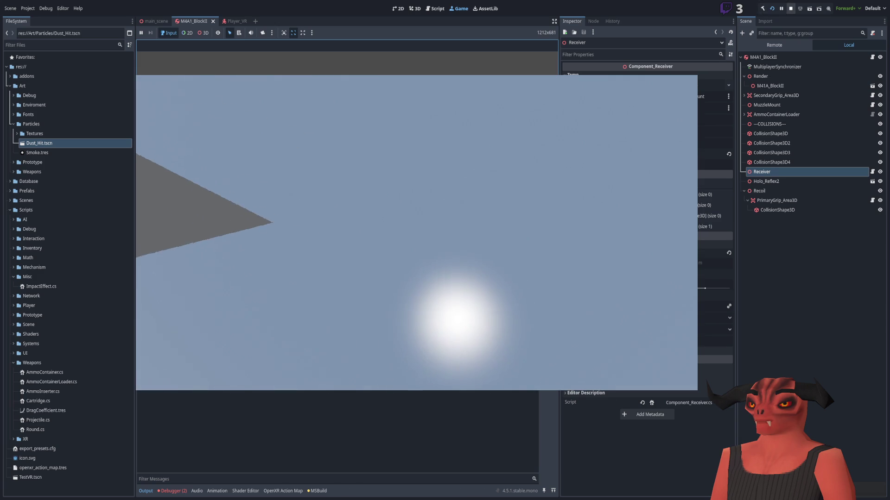
Stop the game, set Recoil Amount to x 1.0 and y 0.5, and save the scene
click(791, 10)
click(585, 165)
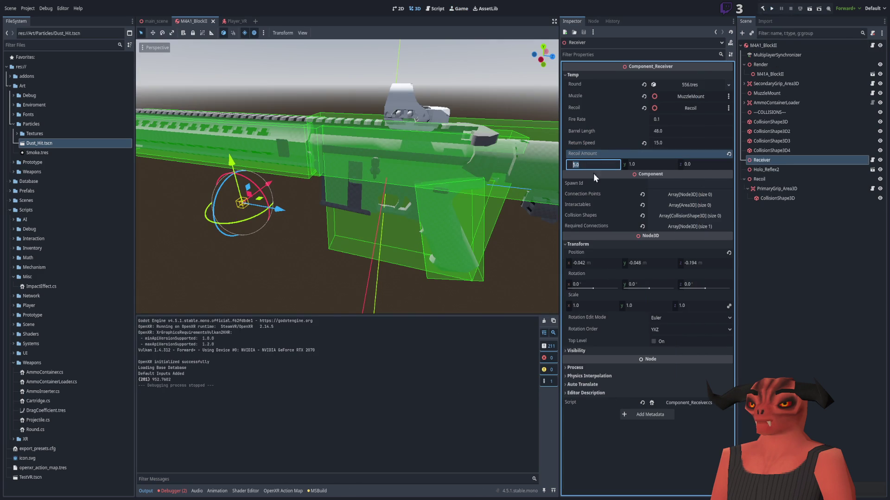
text(1)
key(Return)
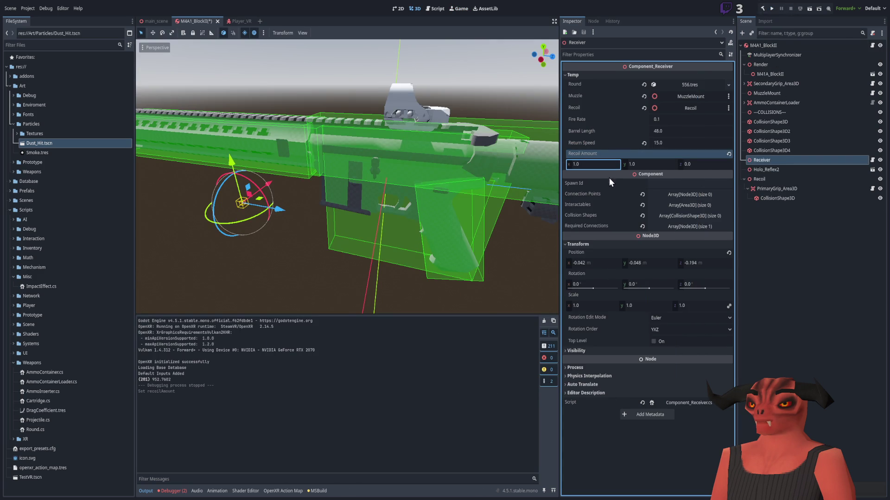
text(0.5)
key(Return)
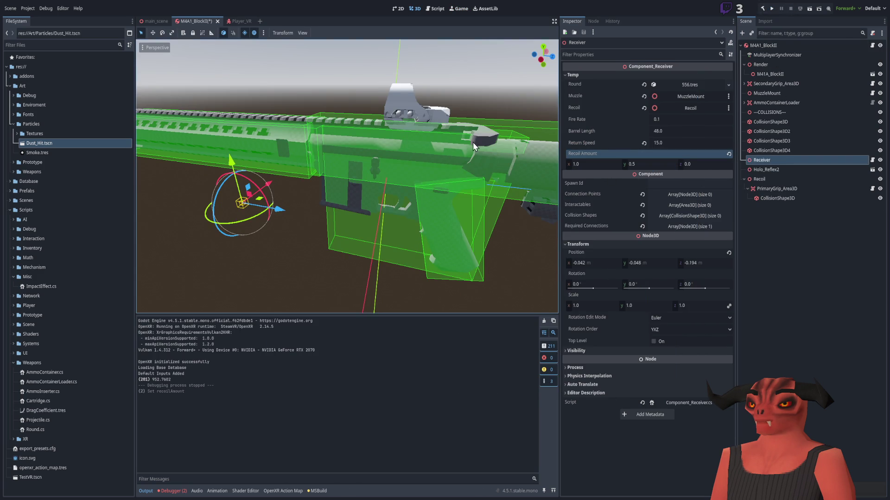
key(ctrl+s)
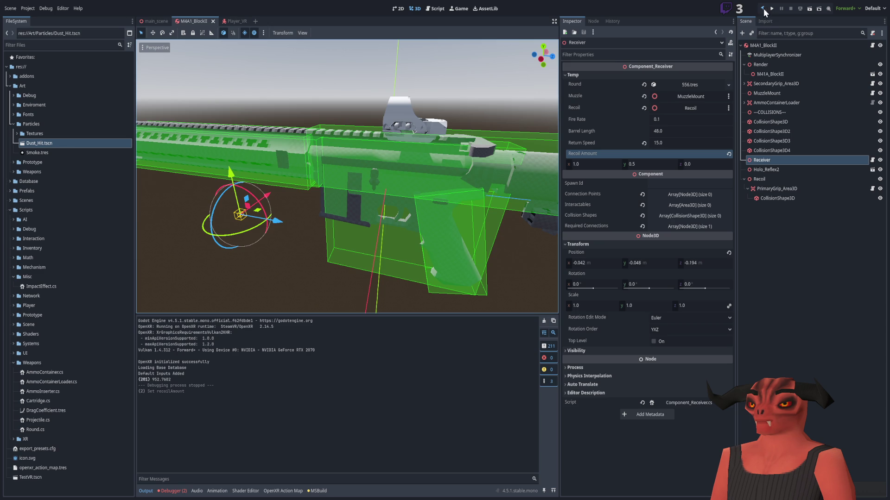
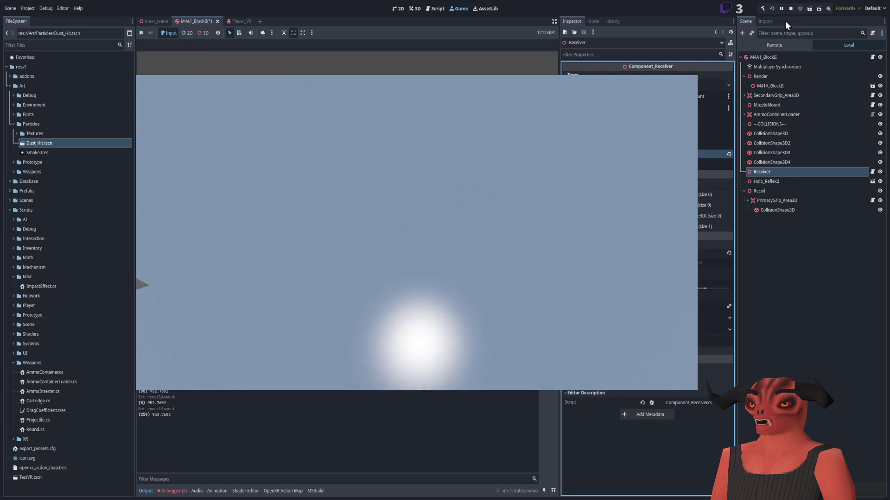
Stop the game, set Recoil Amount x to 4.5 and Return Speed to 20, then run the project
click(790, 8)
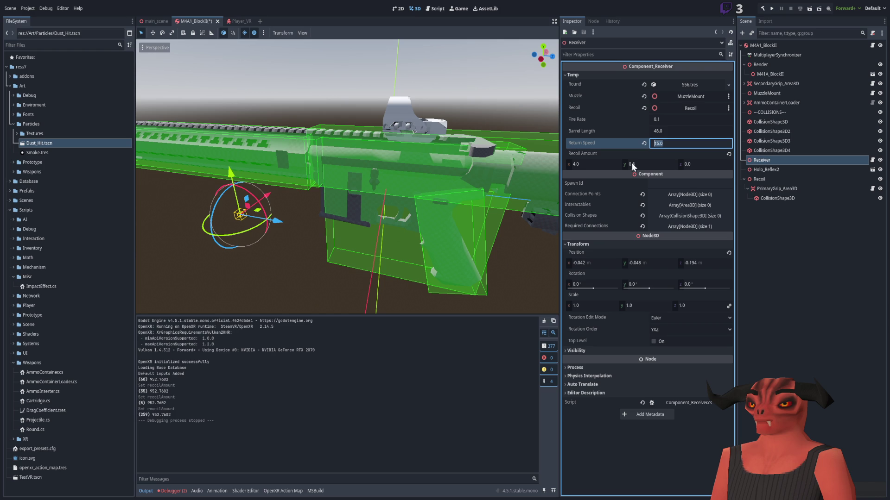
click(581, 163)
text(4.5)
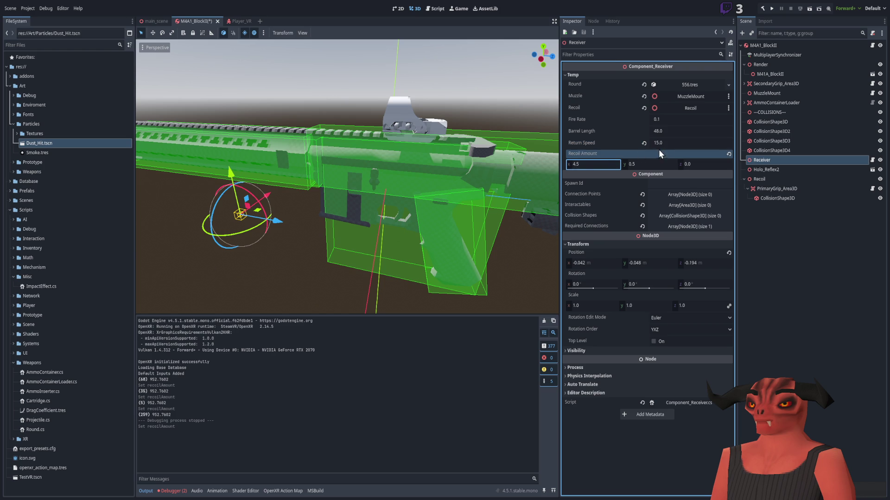
click(665, 143)
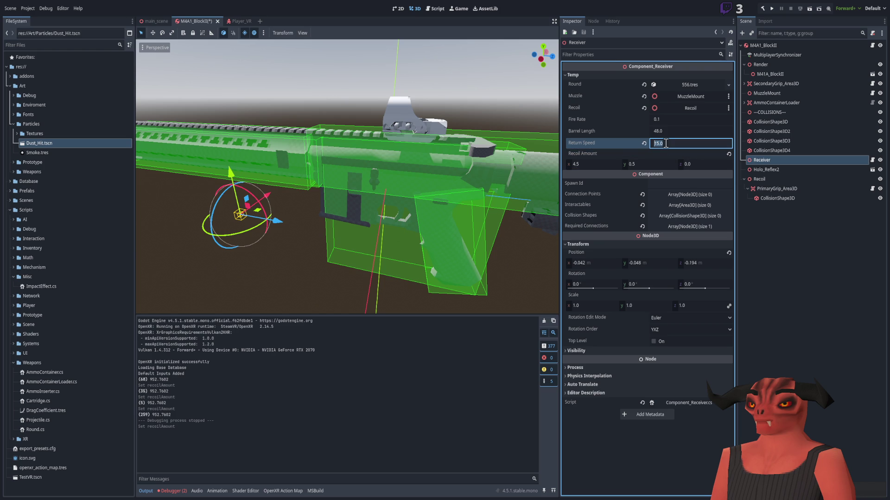
click(773, 7)
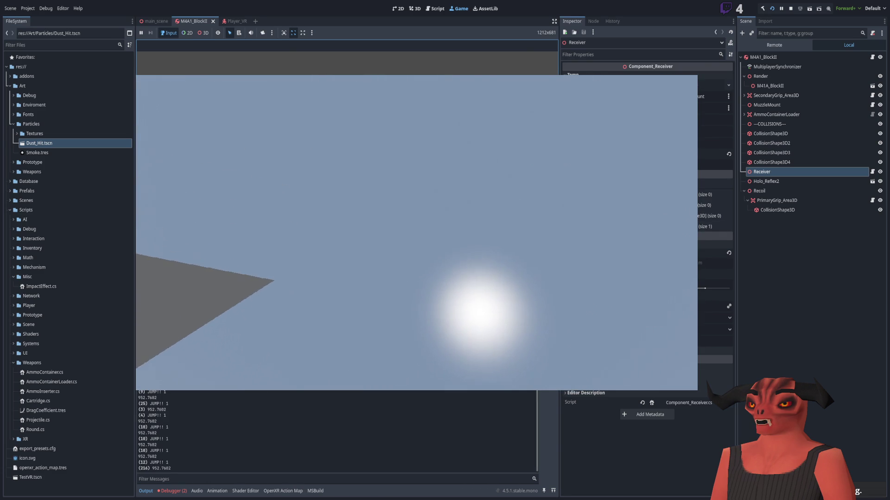
Fire the M4A1 with the retuned recoil, then switch to Component_Receiver.cs in Visual Studio
key(alt+Tab)
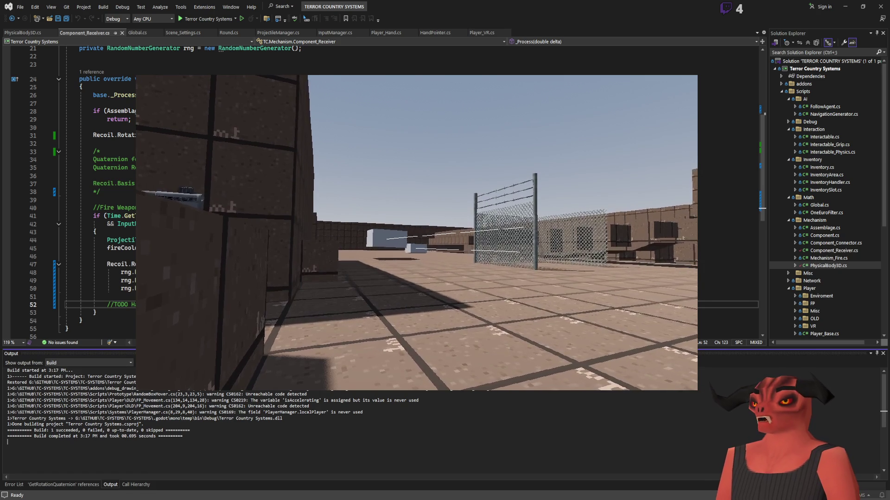
Add an [Export] public float recoilVertical field defaulting to 0.5f below the existing exports
scroll(69, 186, up, 6)
scroll(93, 185, up, 1)
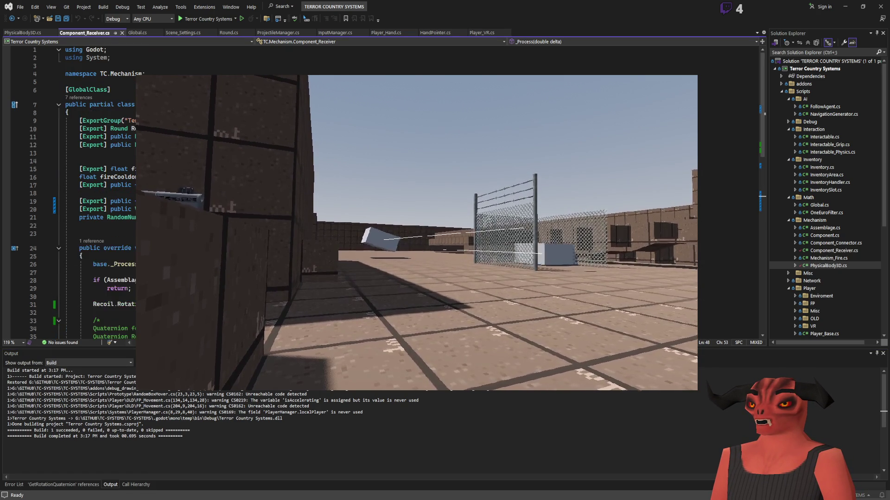
scroll(69, 185, down, 8)
scroll(69, 185, up, 6)
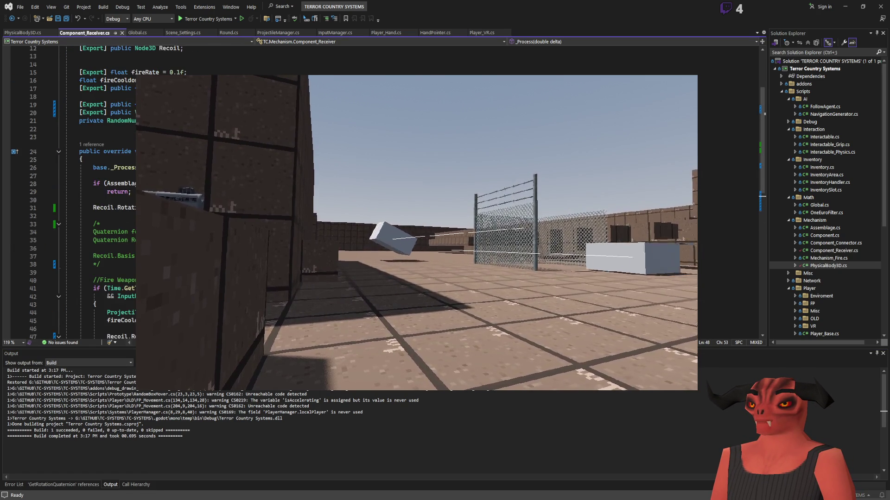
click(134, 161)
key(Return)
text([Export] pu)
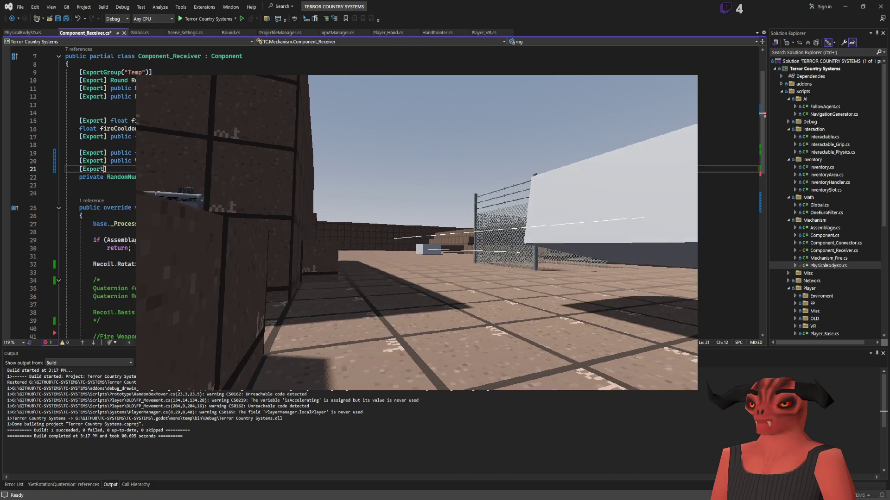
text(blic)
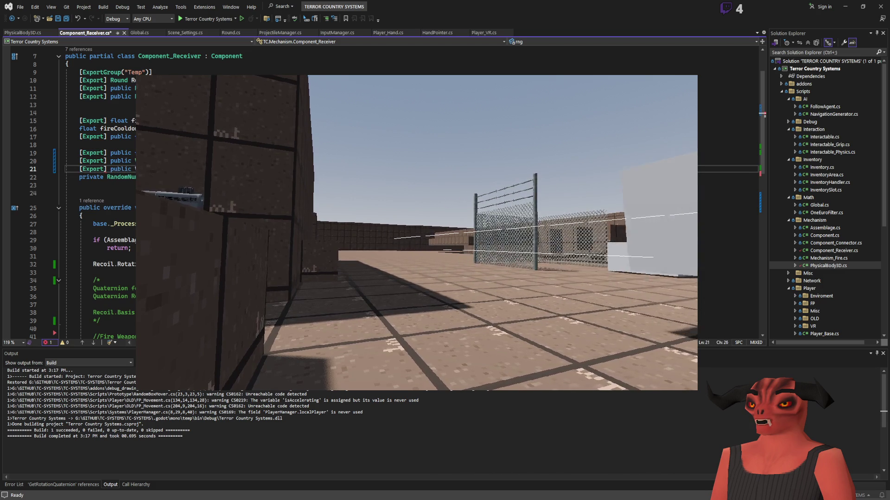
text( floatre)
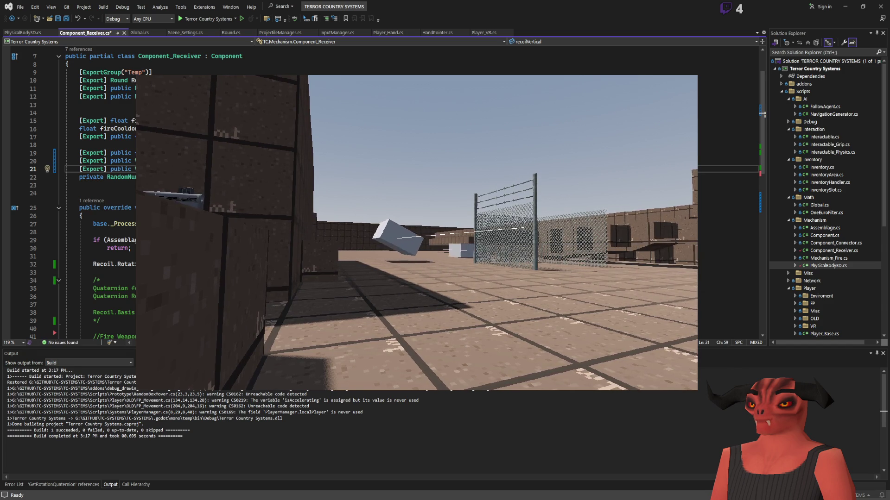
text(0.5)
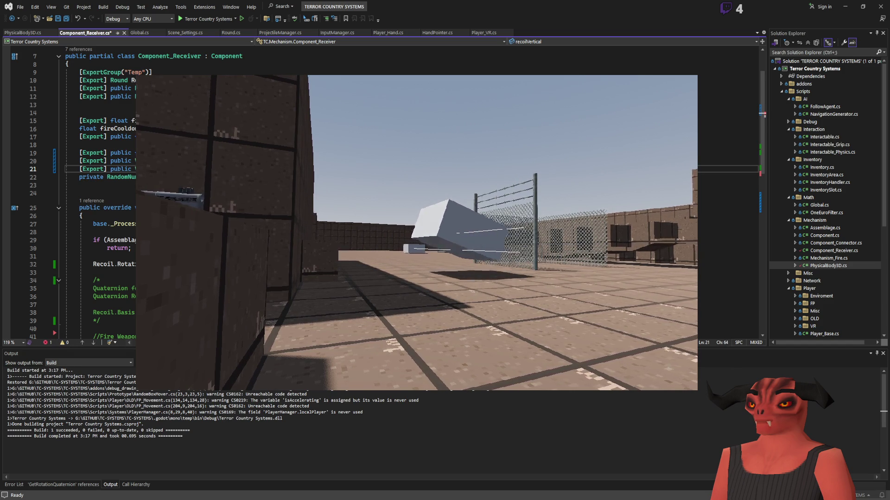
Add an [Export] public float recoilHorizontal field on the following line
key(Return)
text([Export] public)
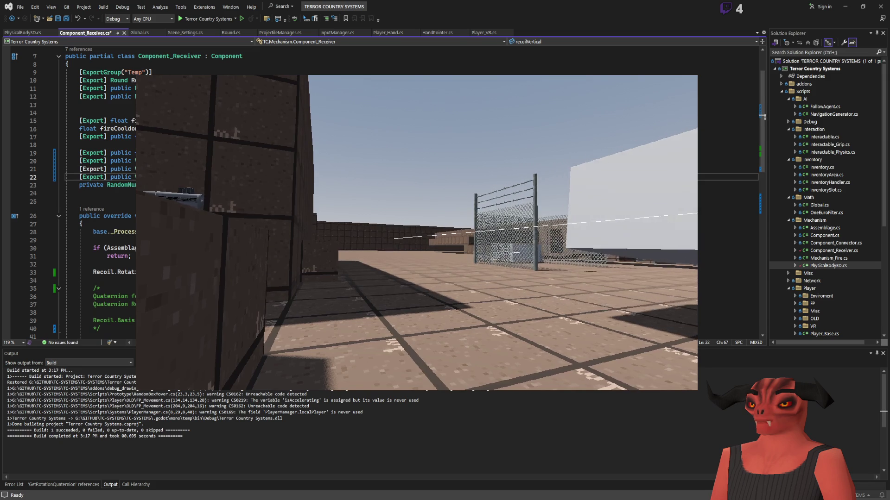
text( float e)
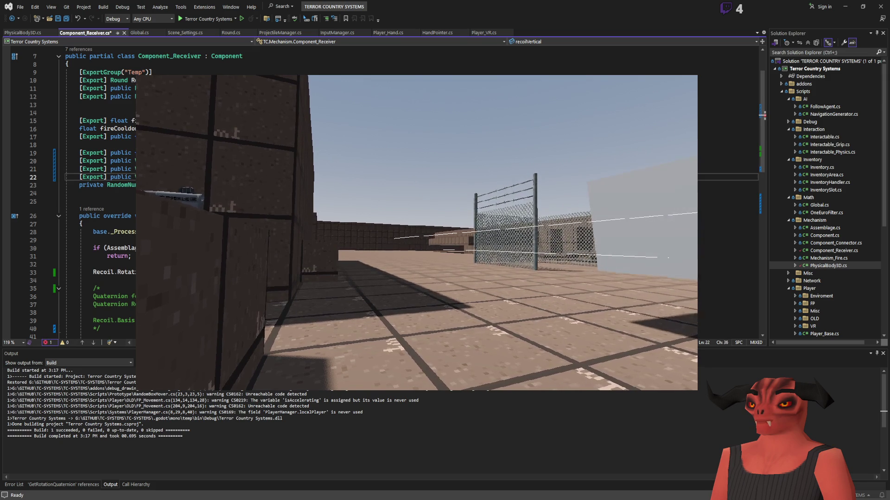
text(zontal)
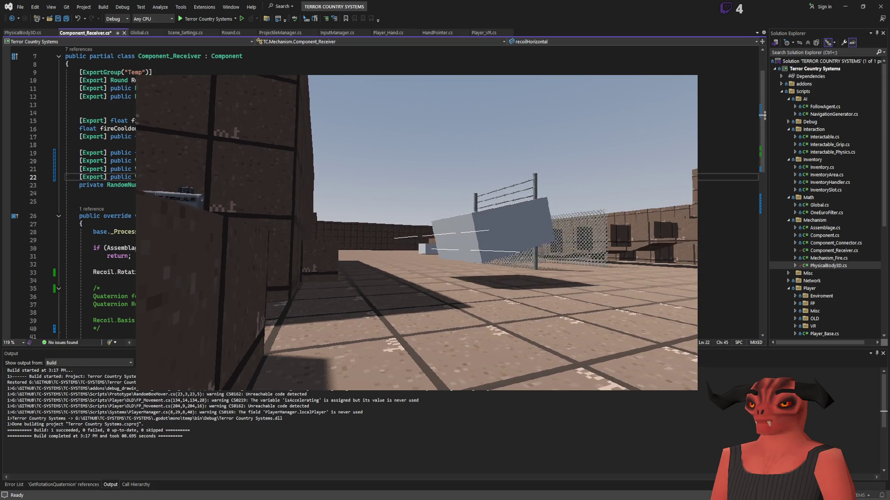
click(79, 163)
Comment out the old recoilAmount export on line 20 and select the recoilVertical field name
text(//)
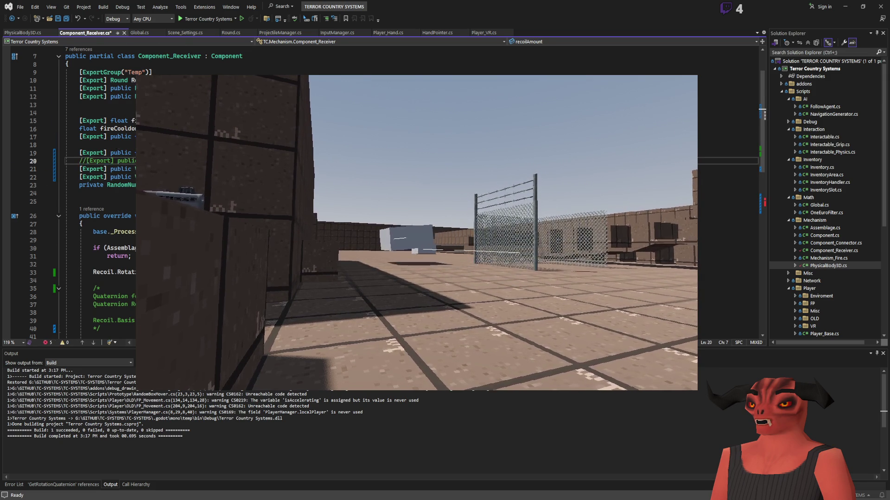
scroll(78, 162, down, 4)
double_click(269, 71)
scroll(268, 72, down, 5)
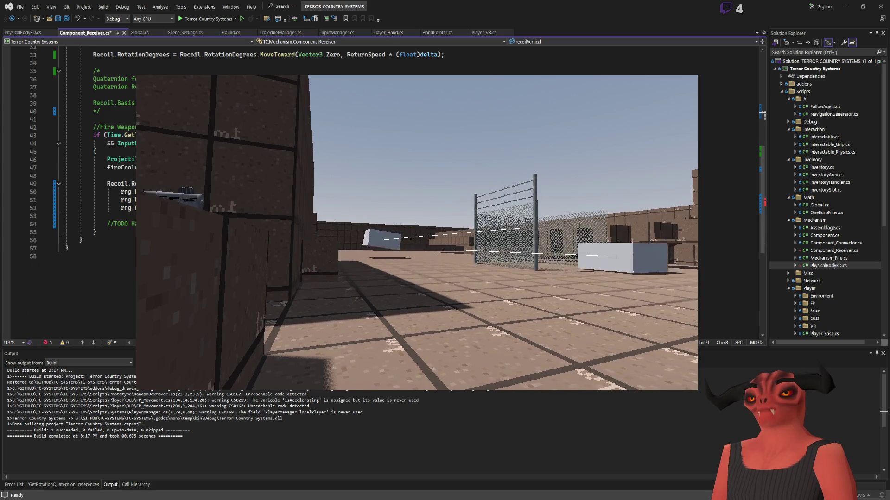
scroll(69, 186, up, 2)
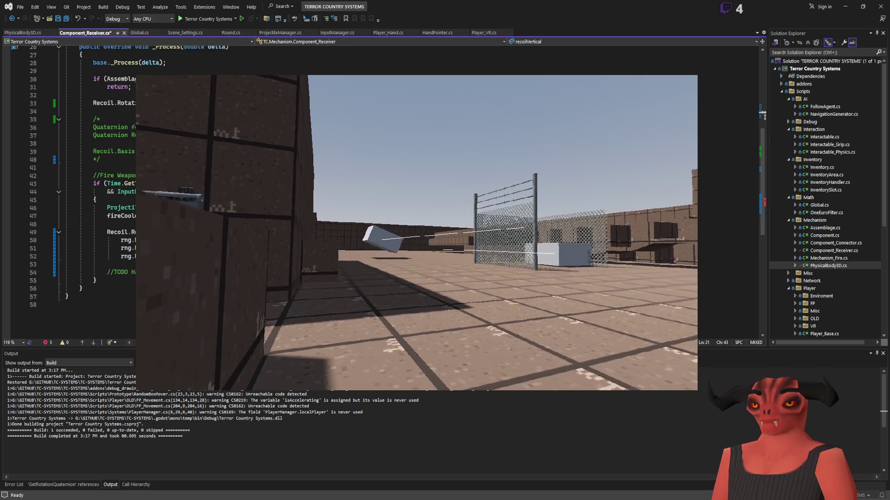
Remove the third rng argument of the Recoil.Rotation call, put ); on its own line, and edit line 50
click(127, 256)
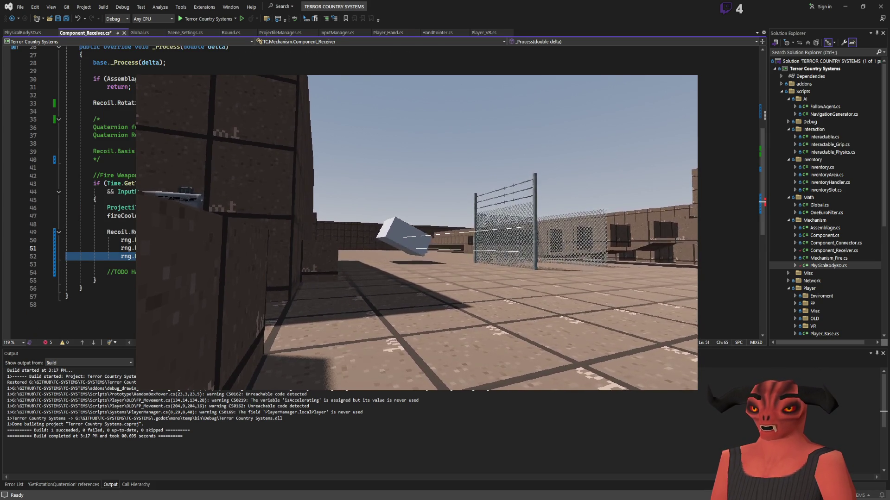
key(shift+Up)
key(BackSpace)
key(Return)
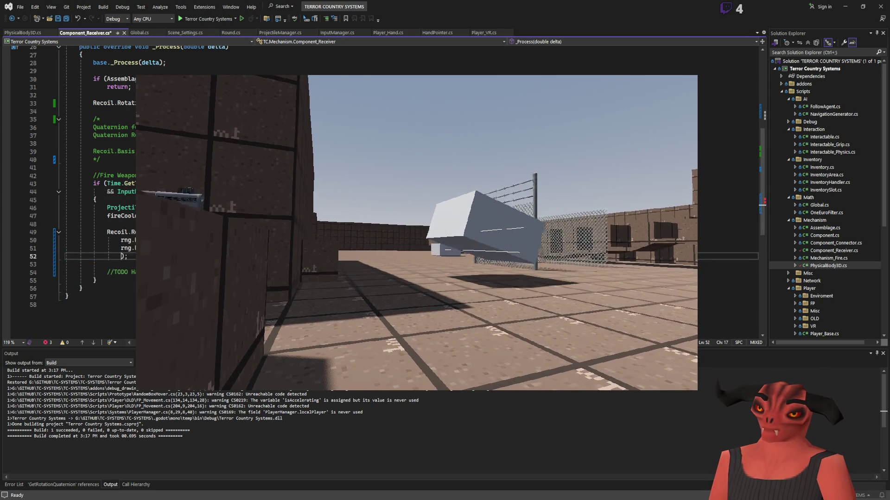
key(Up)
key(Up)
key(End)
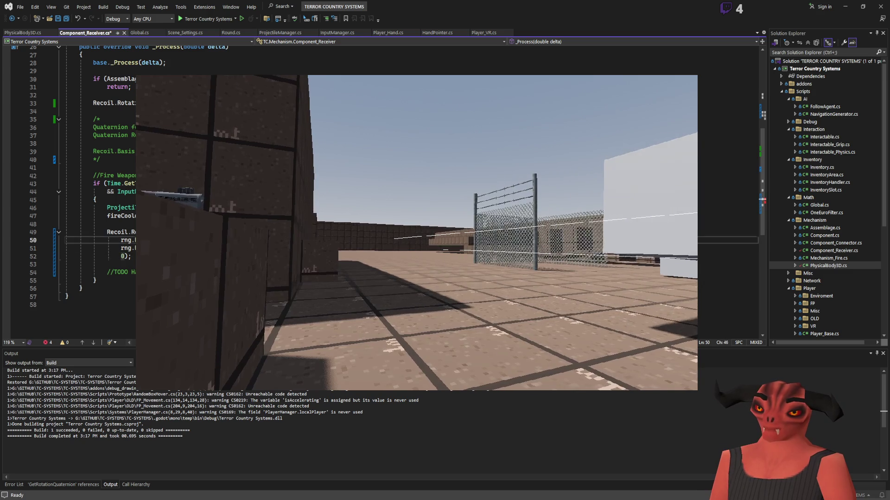
key(ctrl+Left)
key(ctrl+Left)
key(ctrl+Left)
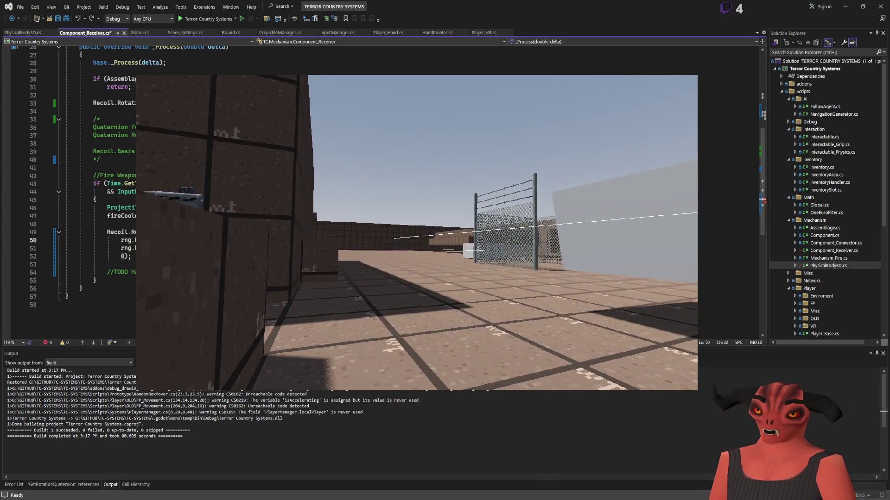
key(End)
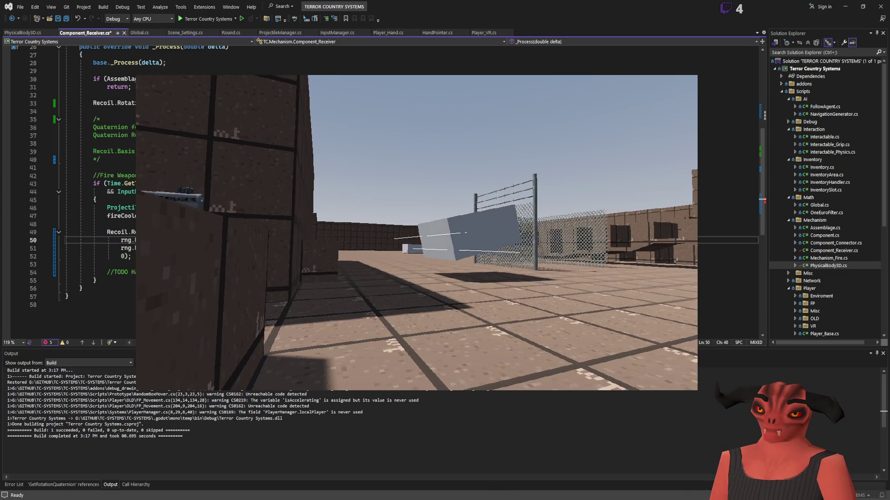
key(ctrl+v)
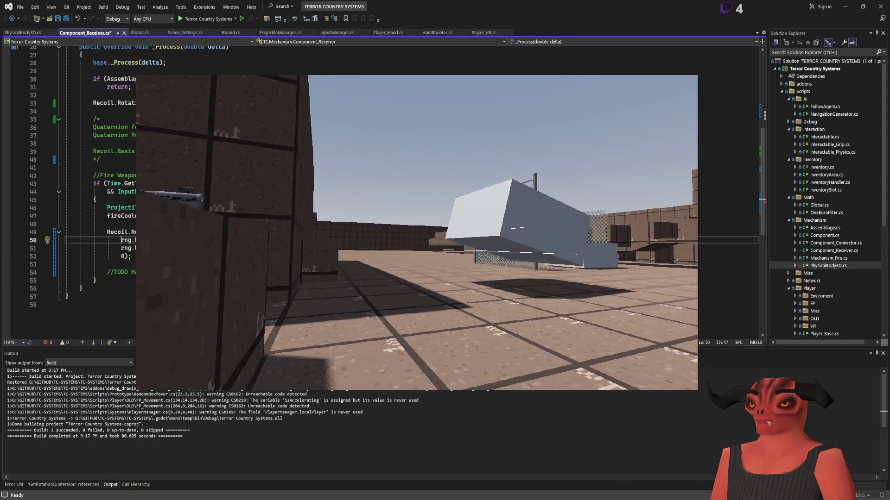
Negate the random vertical recoil on line 50 and add RecoilRange.Z arguments to line 51
click(120, 240)
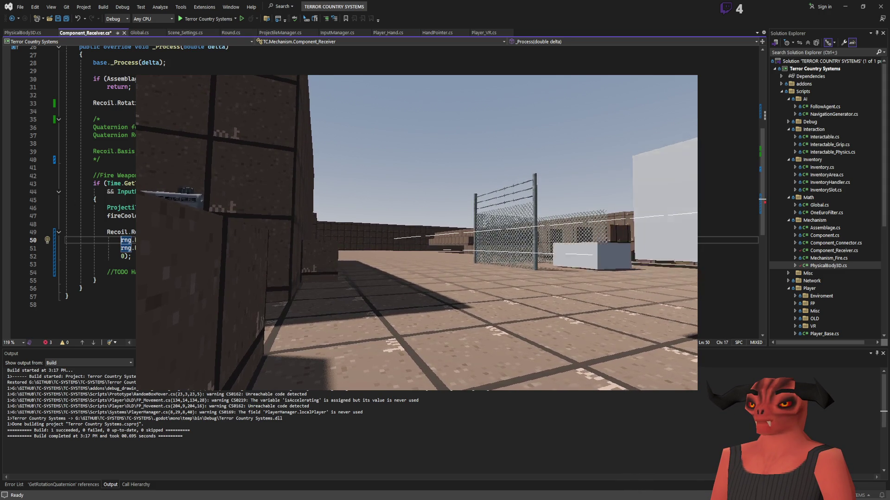
text(-)
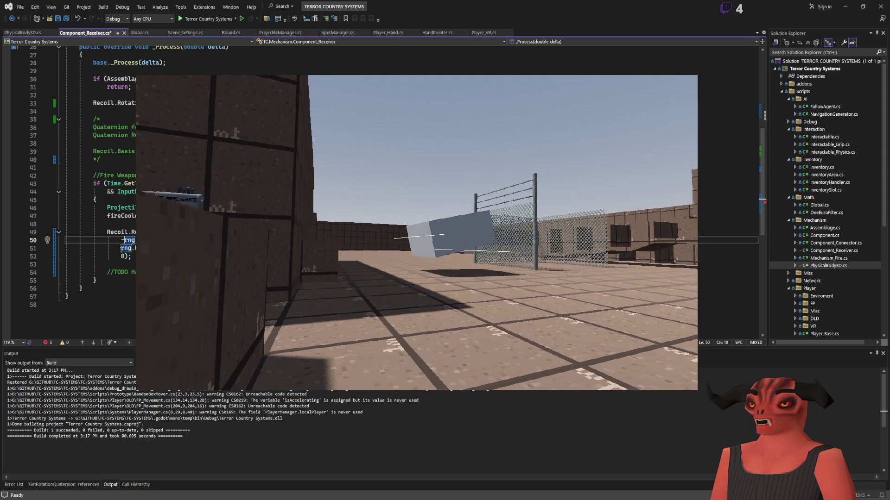
key(Down)
key(End)
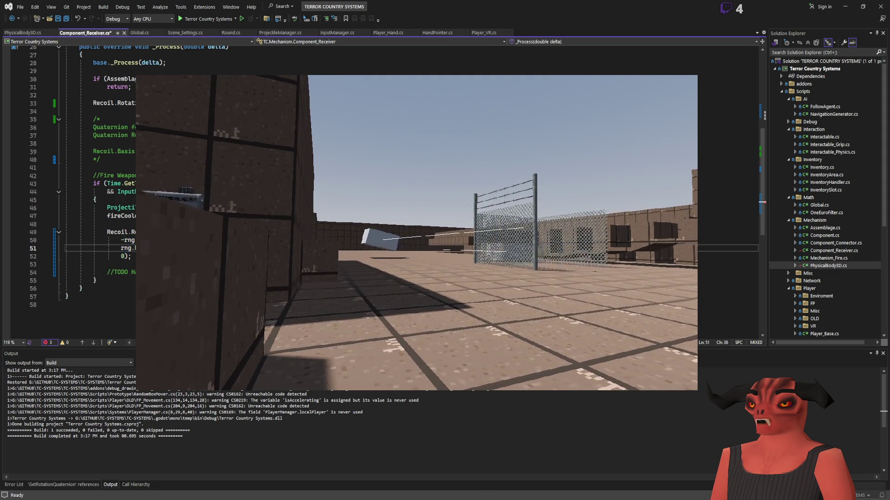
text(RecoilRange.Z, RecoilR)
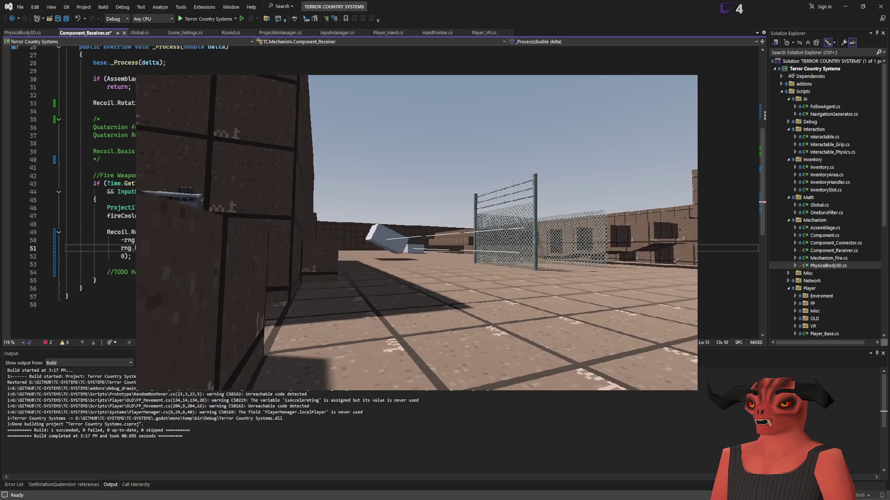
Save, add the missing comma flagged by the build, save and rebuild successfully, then stop the game
key(ctrl+s)
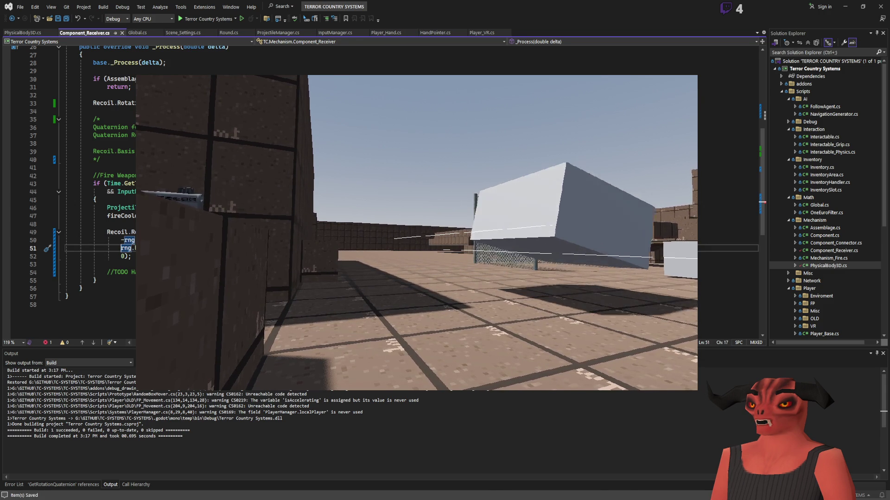
key(ctrl+shift+b)
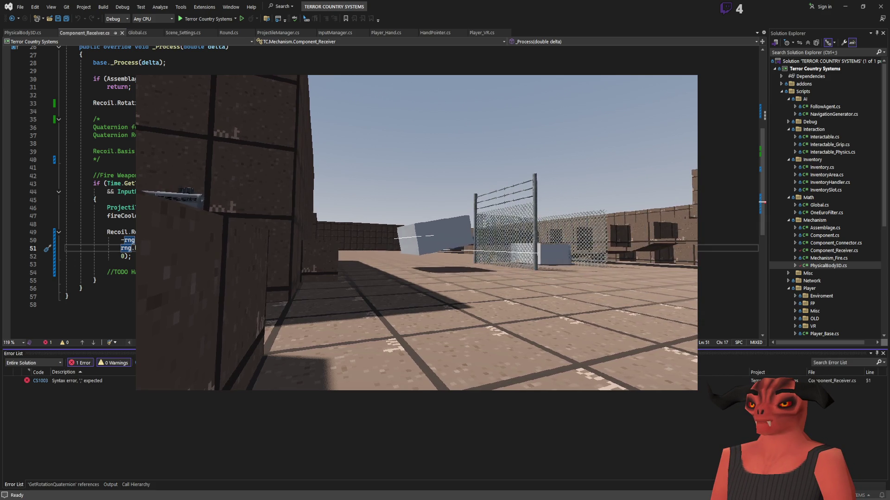
key(End)
text(,)
key(Home)
key(ctrl+s)
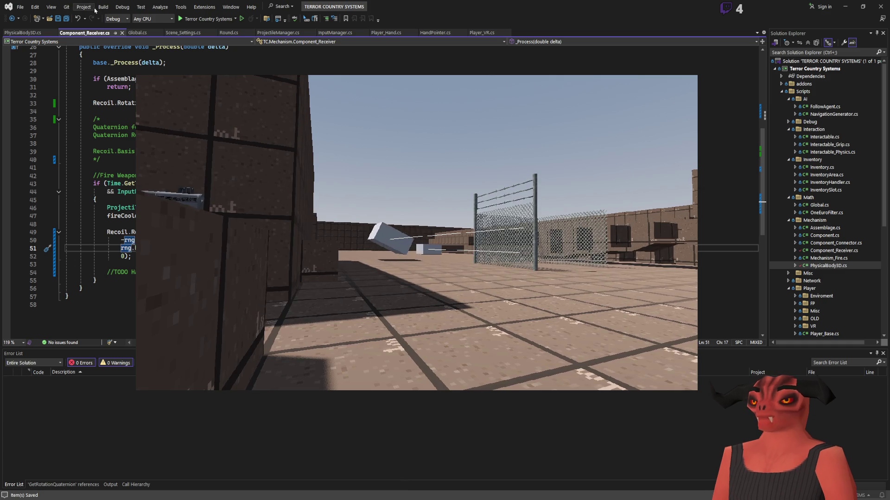
key(ctrl+shift+b)
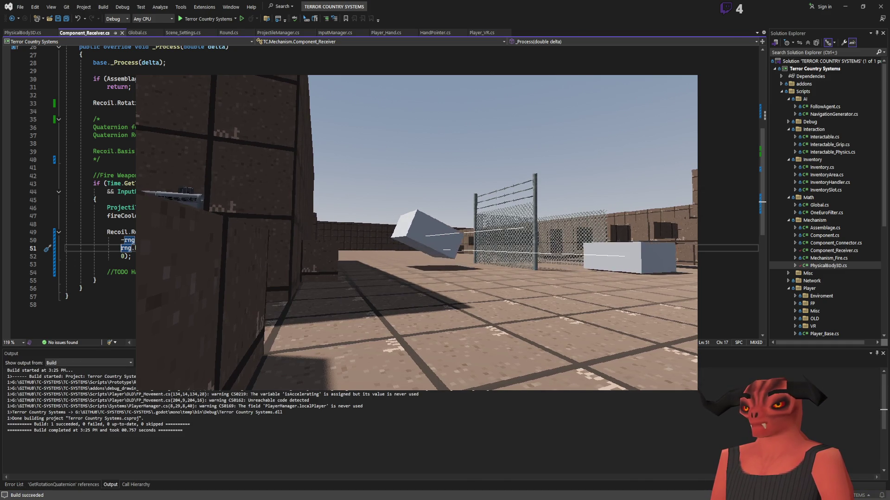
key(alt+Tab)
key(F8)
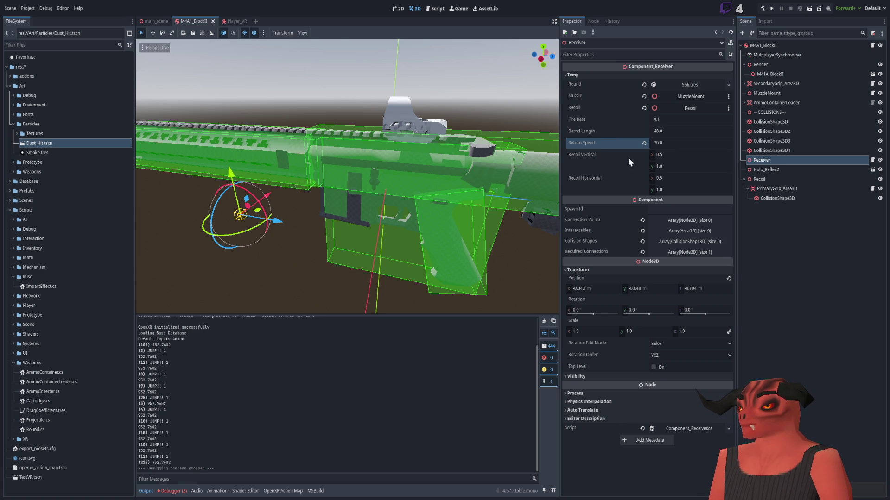
Set the Receiver's Recoil Horizontal x value to -1 in the Inspector
drag(480, 165, 292, 169)
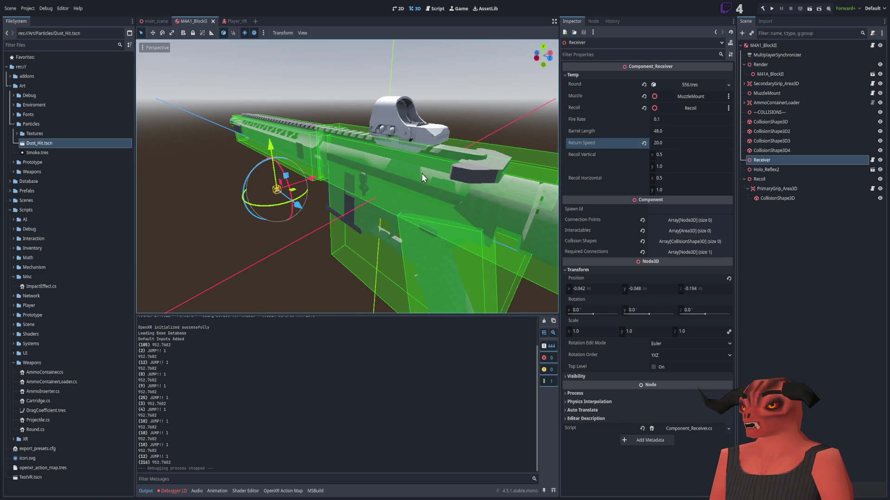
click(688, 180)
text(-1)
key(Return)
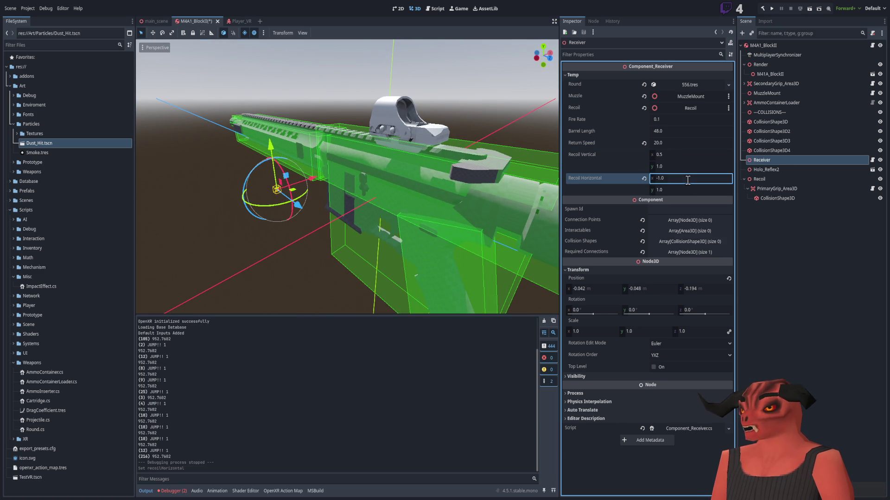
key(alt+Tab)
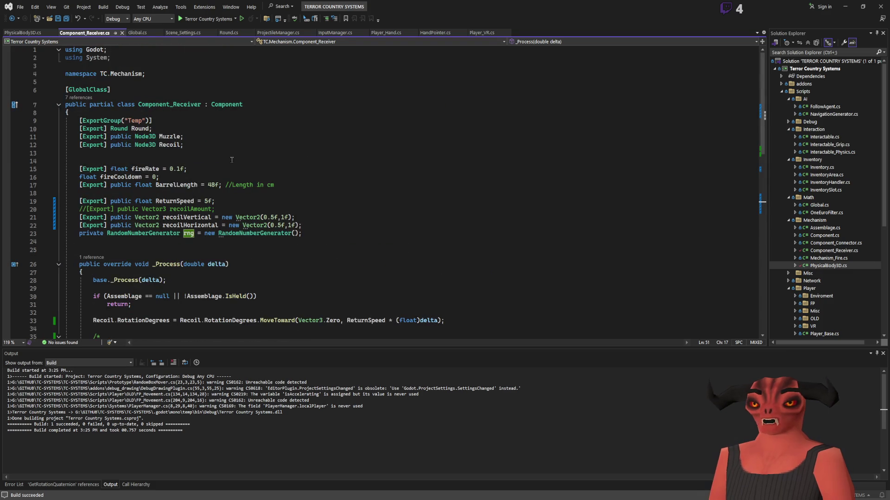
Change recoilHorizontal's default on line 22 to Vector2(-1.0f, 1.0f) and save Component_Receiver.cs
scroll(223, 179, down, 8)
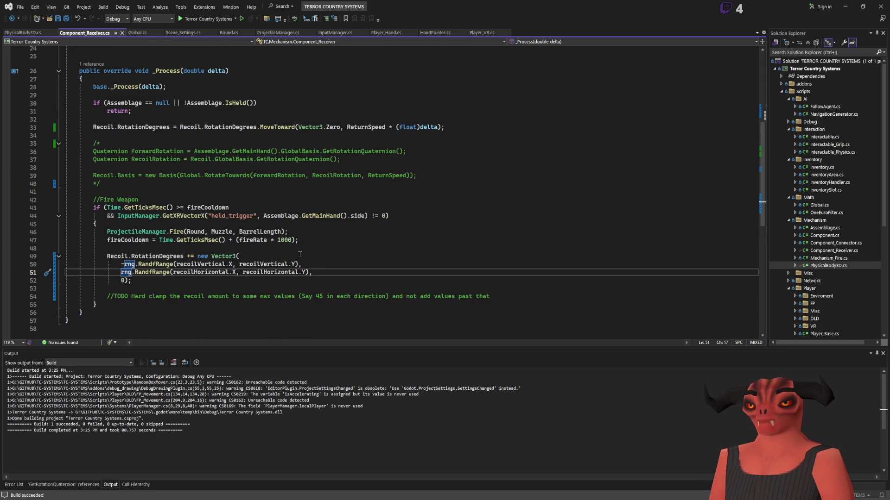
scroll(300, 253, up, 8)
double_click(270, 226)
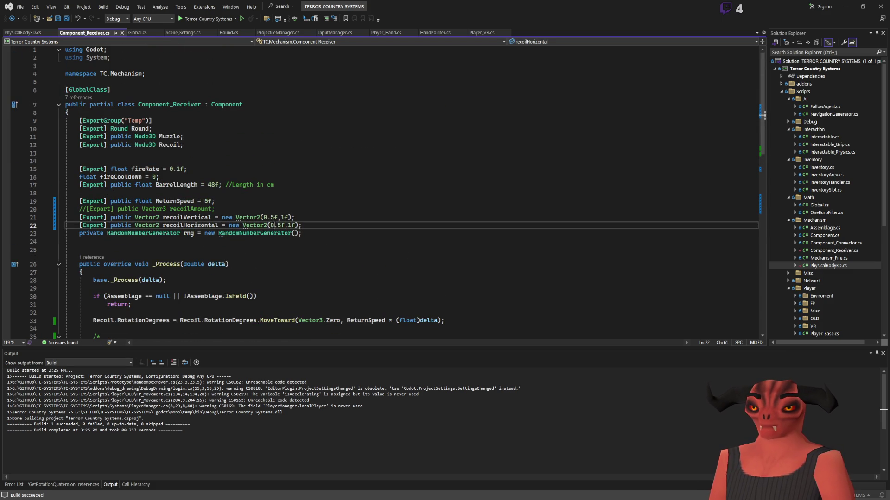
text(-1.0F)
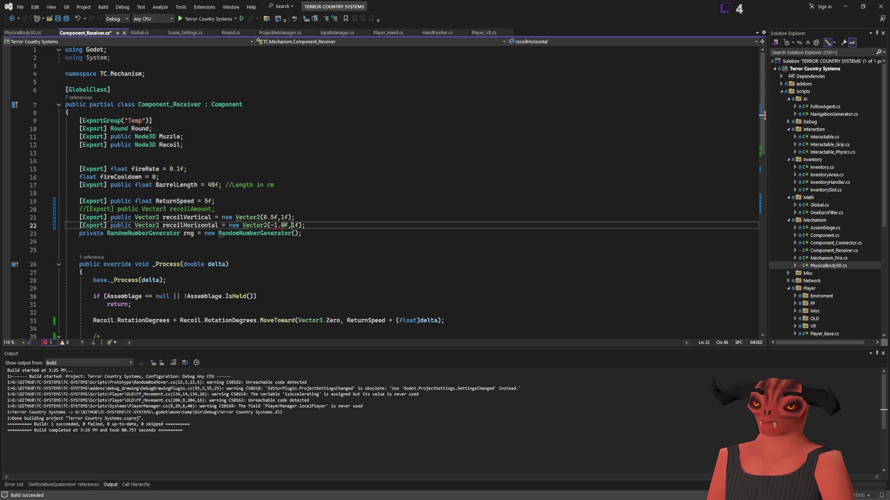
key(ctrl+s)
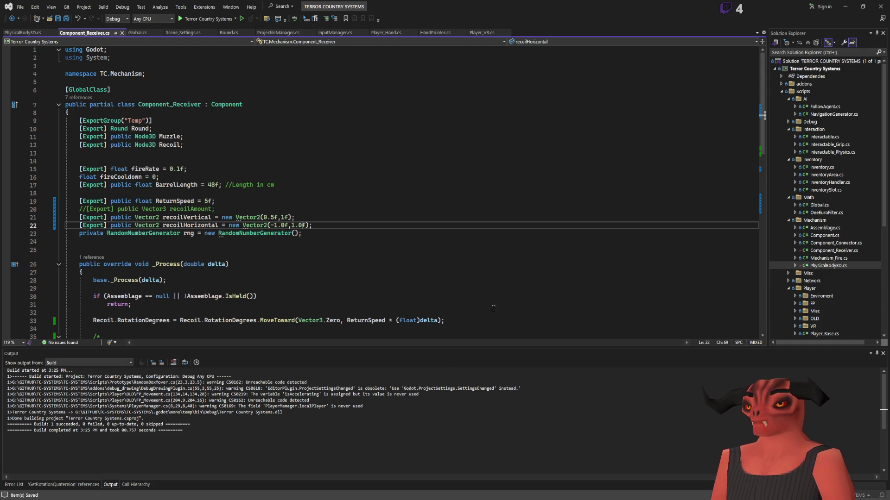
key(alt+Tab)
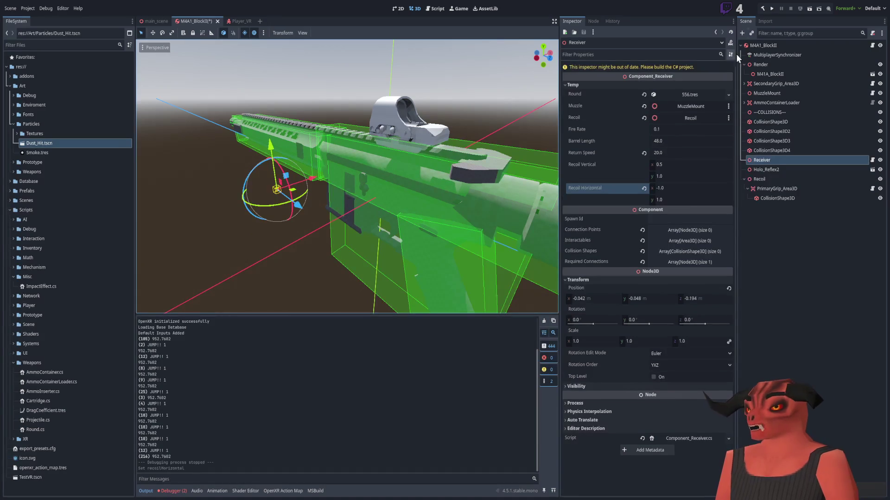
Rebuild the C# project with the hammer button, then play the scene
click(762, 10)
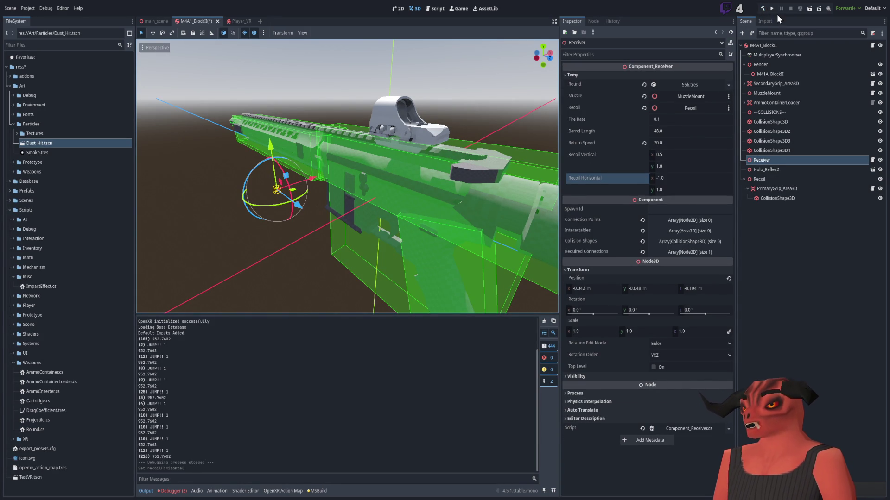
click(772, 9)
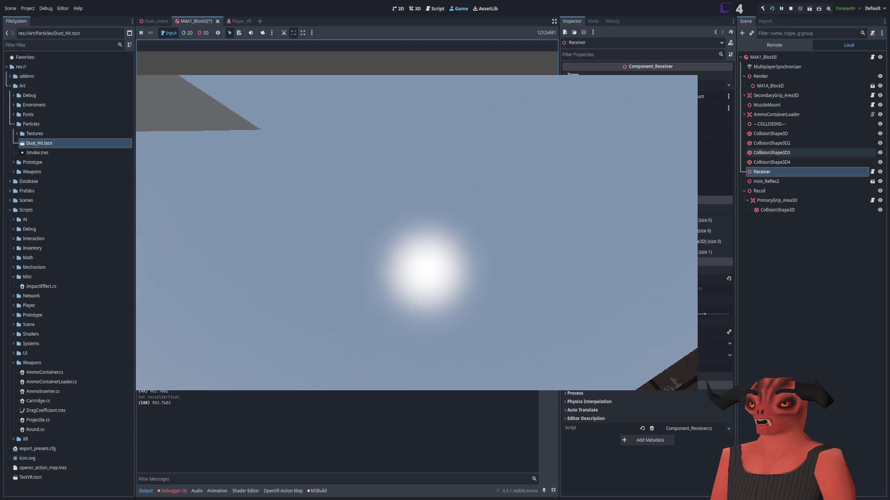
While playing, set Return Speed 25, Recoil Vertical 3.0–3.5, Recoil Horizontal -0.5–0.5, then stop
click(715, 155)
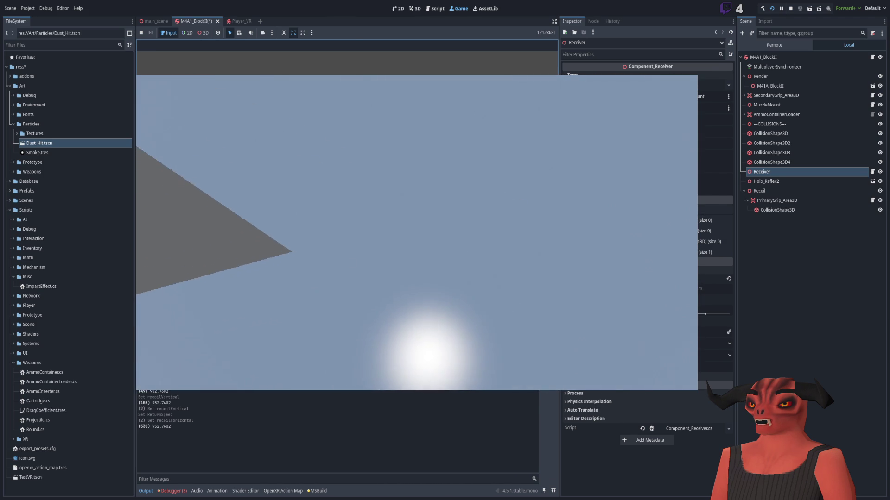
key(F8)
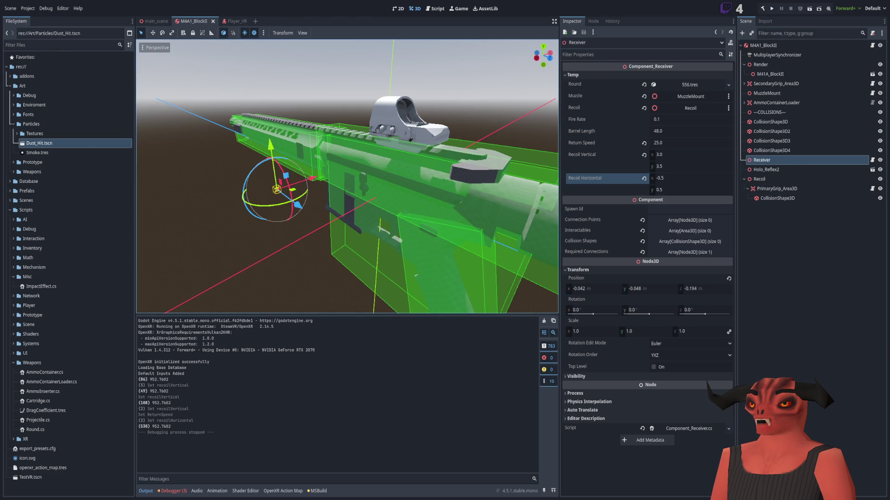
Switch to Visual Studio and scroll Component_Receiver.cs to the _Process recoil code
key(alt+Tab)
scroll(377, 219, down, 8)
scroll(376, 220, up, 6)
scroll(376, 219, down, 6)
scroll(366, 209, up, 4)
scroll(358, 201, down, 4)
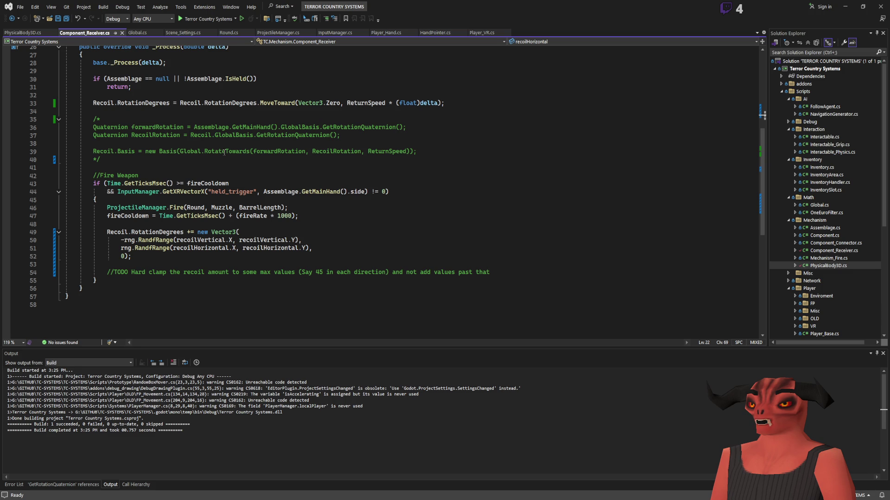
scroll(194, 224, up, 4)
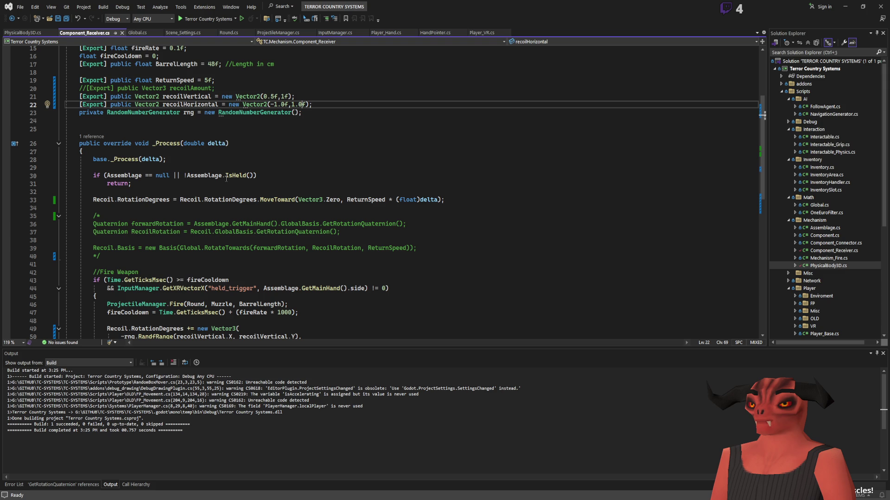
scroll(331, 137, down, 3)
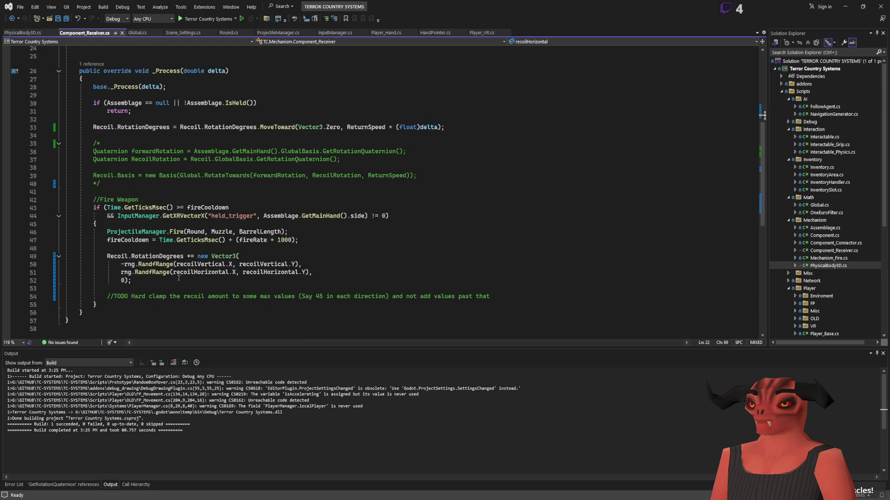
click(132, 256)
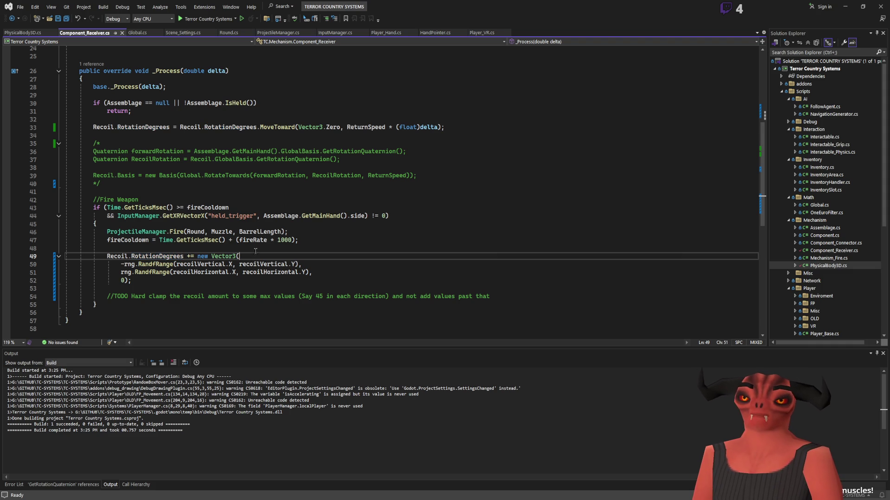
Above the recoil line, declare 'Vector3 recoilOffset = Vector3.Zero;' and save the script
key(ctrl+Return)
key(ctrl+Return)
key(ctrl+Return)
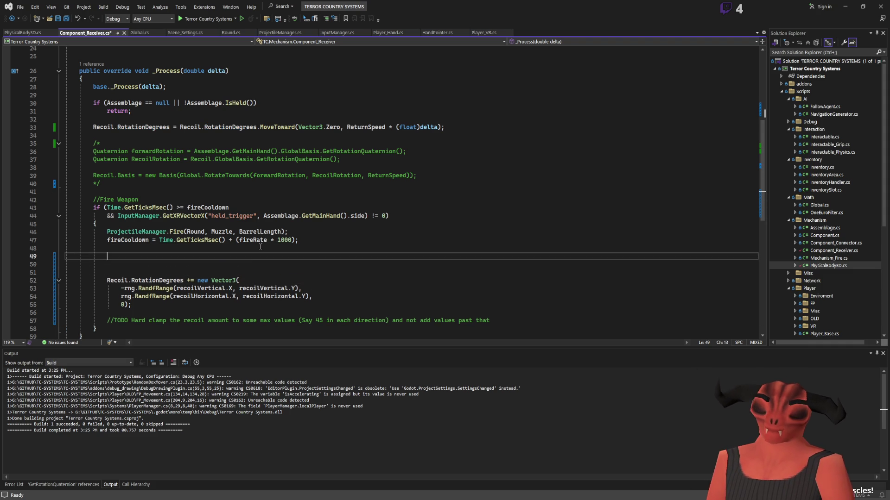
text(Vector3 )
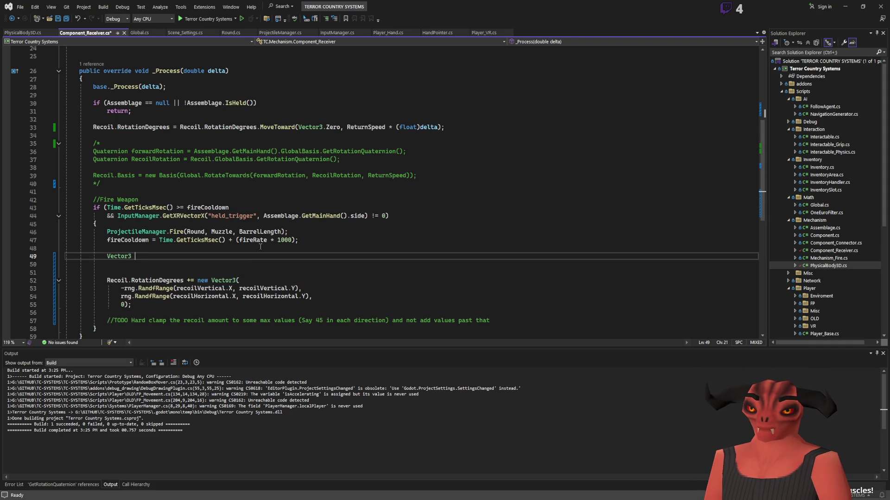
text(recoilOf)
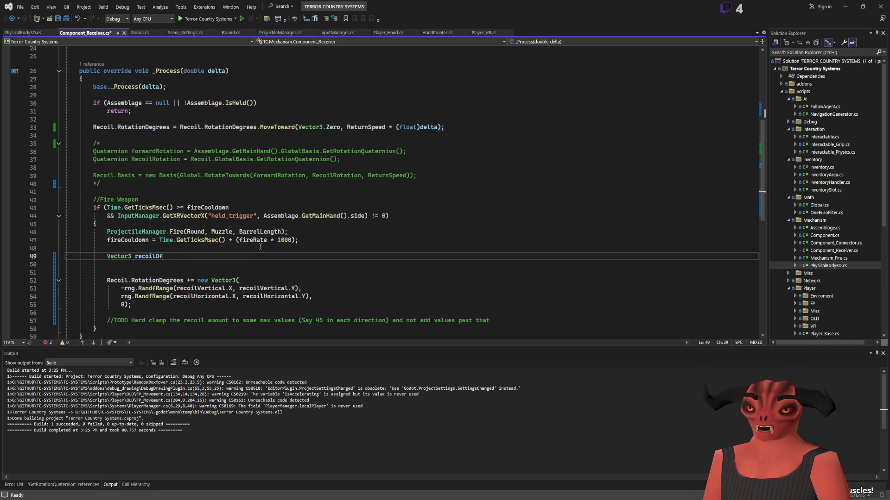
text(fset = new )
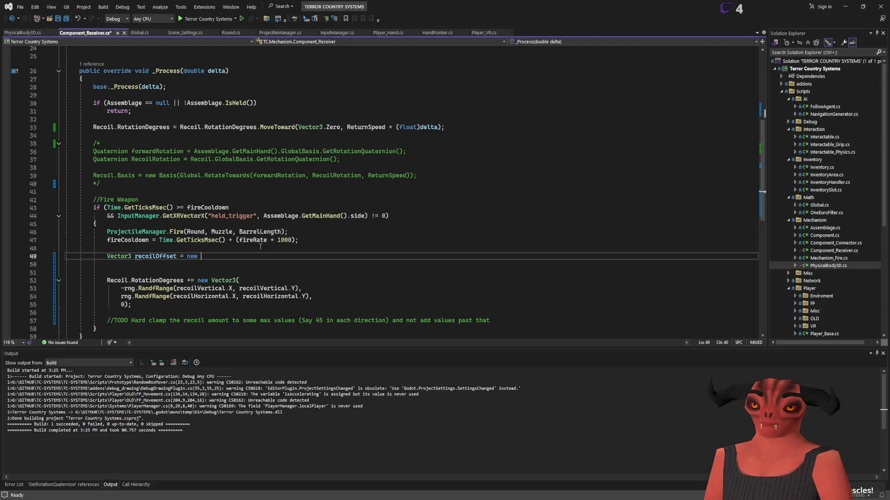
text(Vector3.ze)
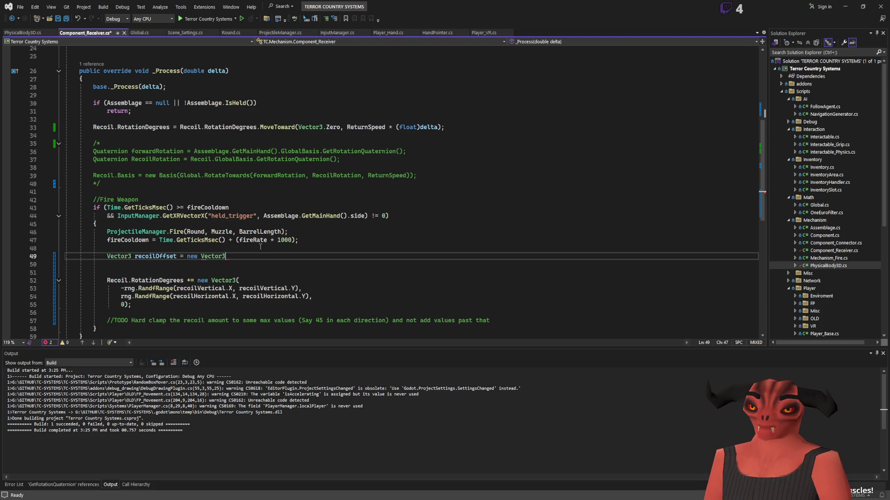
key(BackSpace)
key(BackSpace)
key(BackSpace)
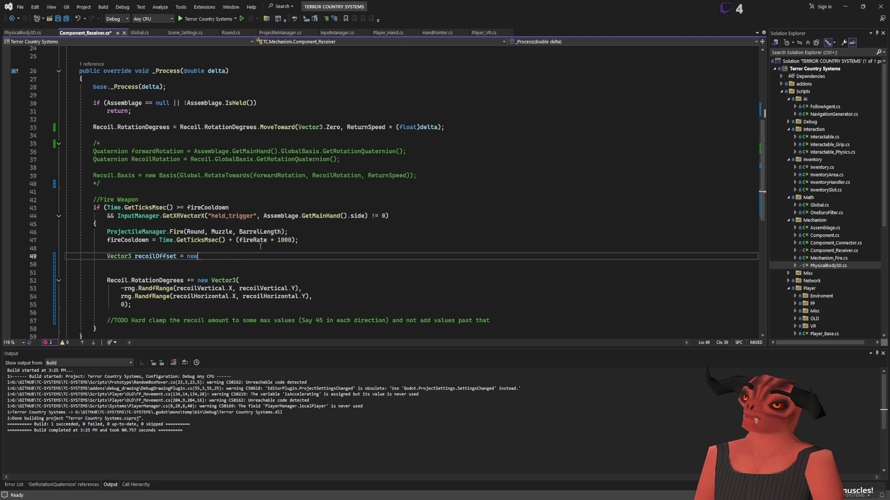
text(Vector3.OctahedronDecode)
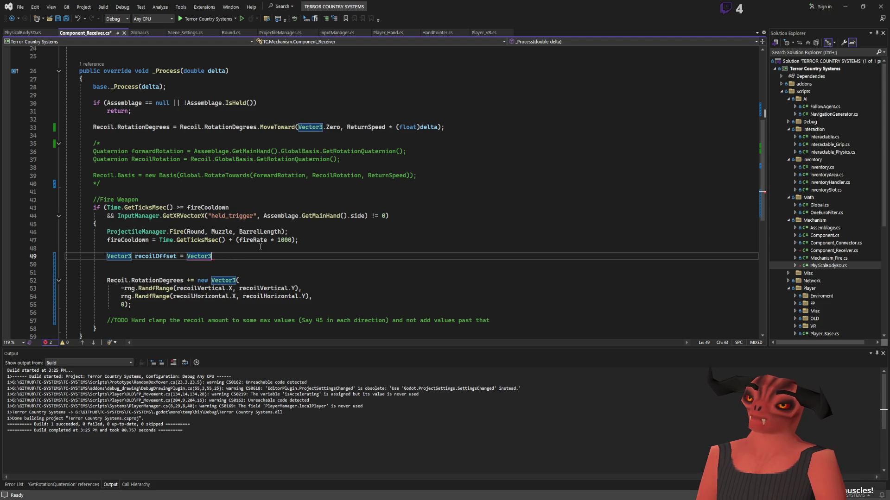
key(BackSpace)
key(BackSpace)
key(BackSpace)
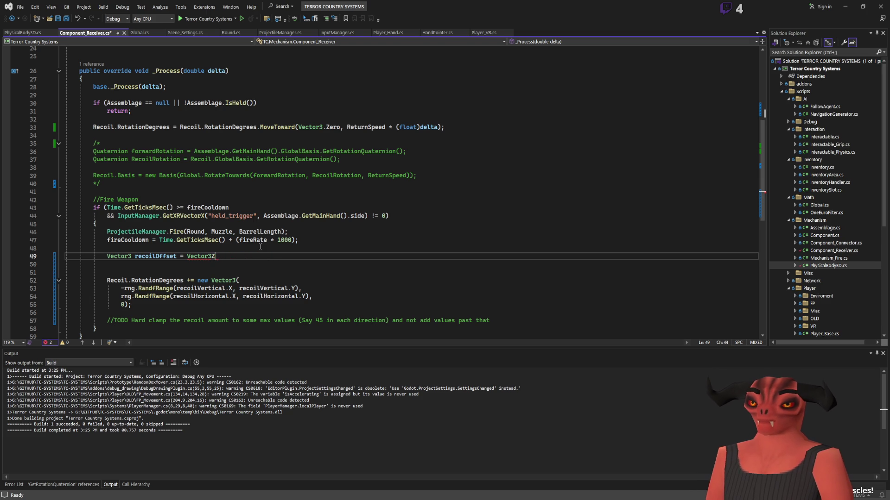
text(.Zero;)
key(Return)
key(Return)
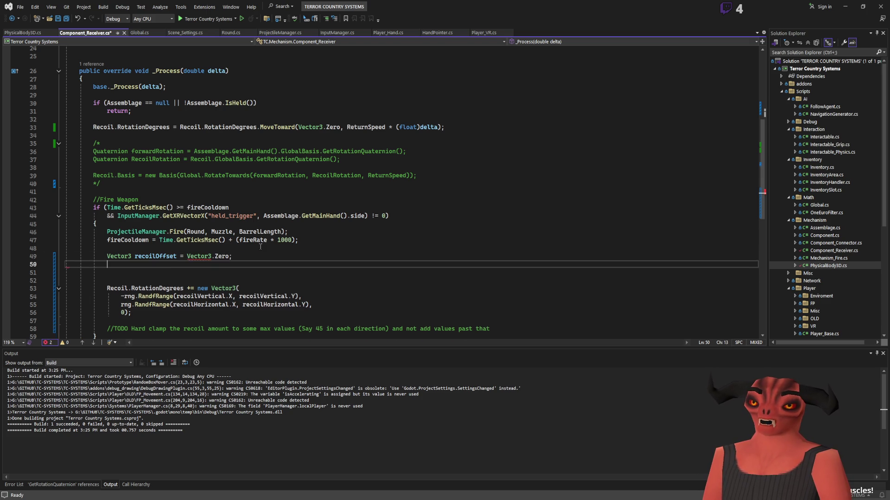
key(ctrl+s)
Begin a 'float vertical =' declaration and select the vertical RandfRange expression for reuse
scroll(265, 239, down, 2)
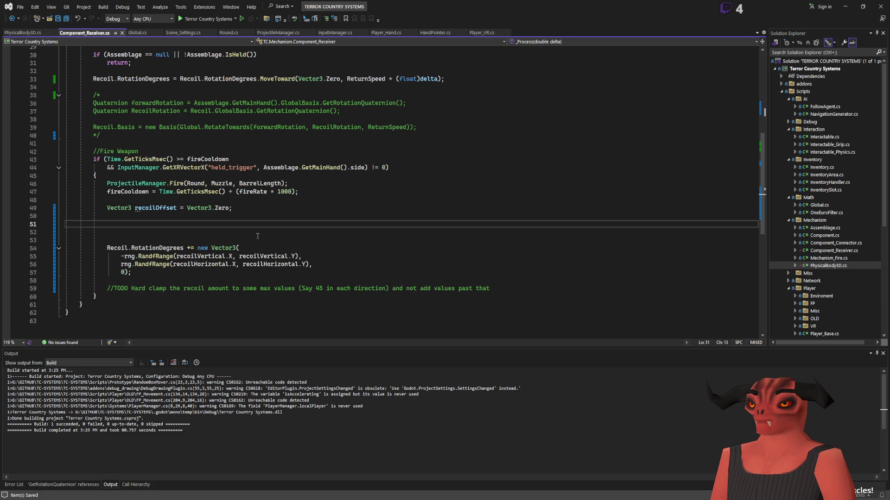
text(f)
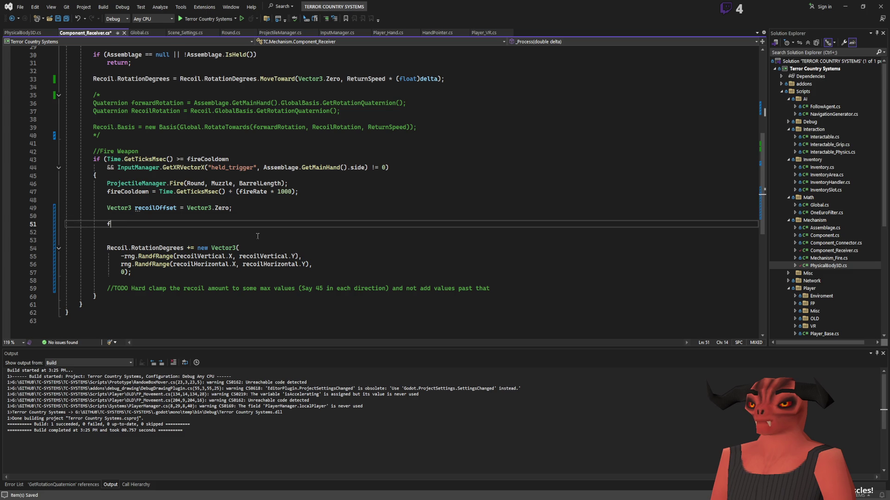
text(loat vertical =)
drag(121, 256, 297, 255)
Set float vertical and float horizontal to the copied vertical and horizontal RandfRange expressions
key(ctrl+c)
click(283, 223)
key(ctrl+v)
text(;)
key(Return)
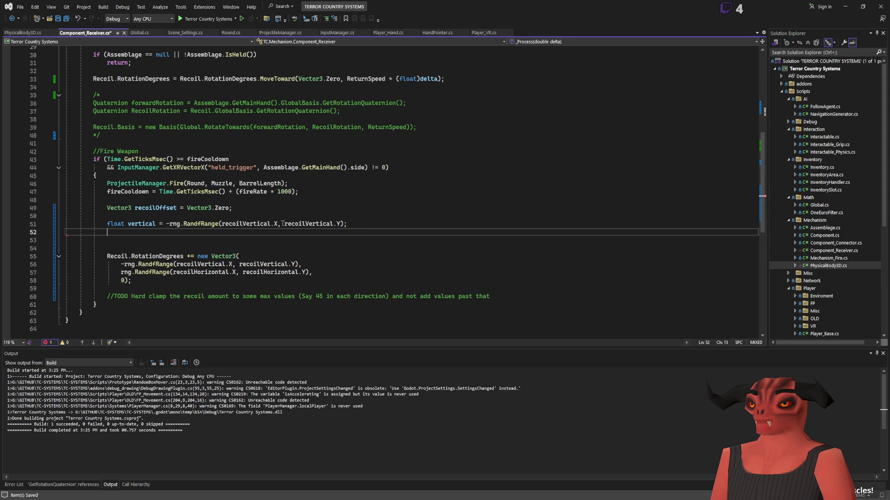
text(float hori)
text(zontal =)
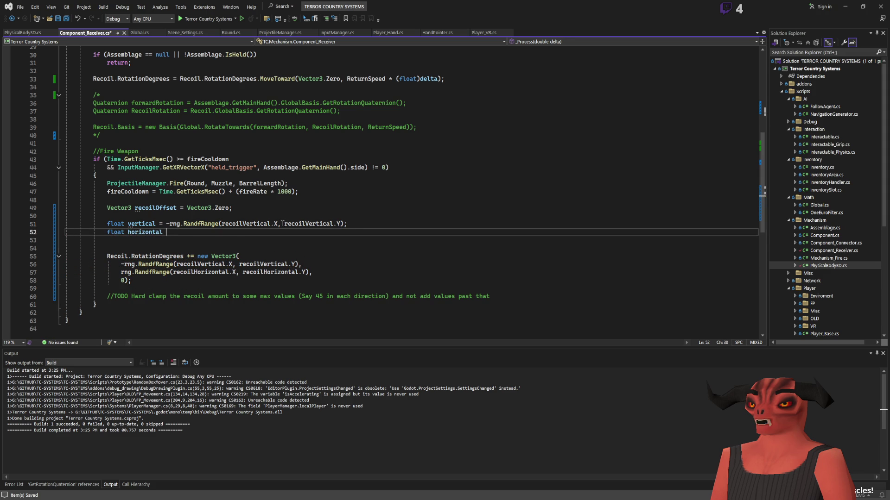
click(121, 272)
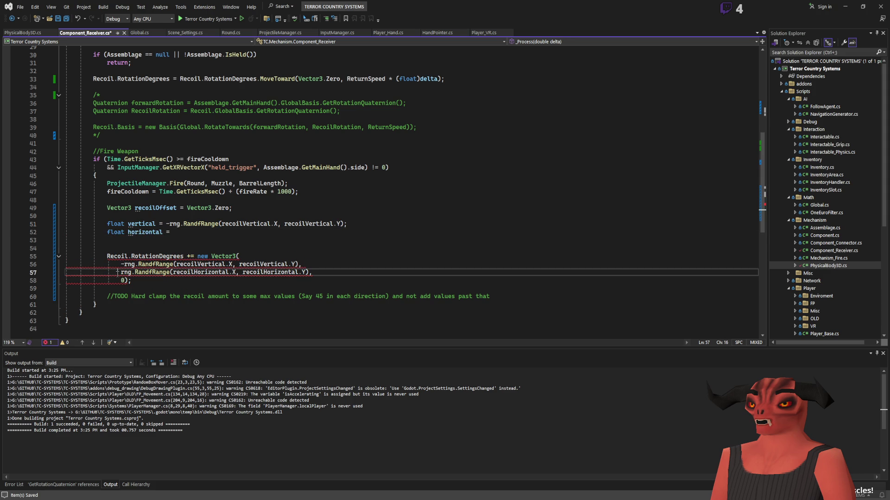
drag(121, 273, 310, 272)
key(ctrl+c)
click(195, 233)
key(ctrl+v)
Turn the vertical and horizontal declarations into recoilOffset.X and recoilOffset.Y assignments
double_click(156, 207)
mouse_move(107, 224)
mouse_down()
mouse_move(218, 224)
mouse_move(158, 224)
mouse_up()
key(ctrl+v)
text(.X)
drag(167, 233, 107, 232)
key(ctrl+v)
text(.y)
key(BackSpace)
text(Y)
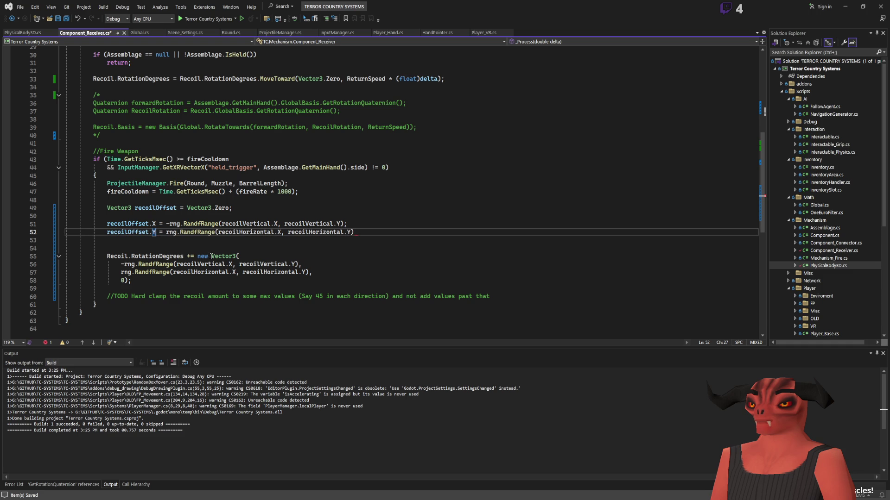
Replace the new Vector3(...) in the recoil rotation with recoilOffset, tidy the lines, and save
drag(196, 256, 127, 281)
key(ctrl+v)
key(ctrl+s)
click(366, 232)
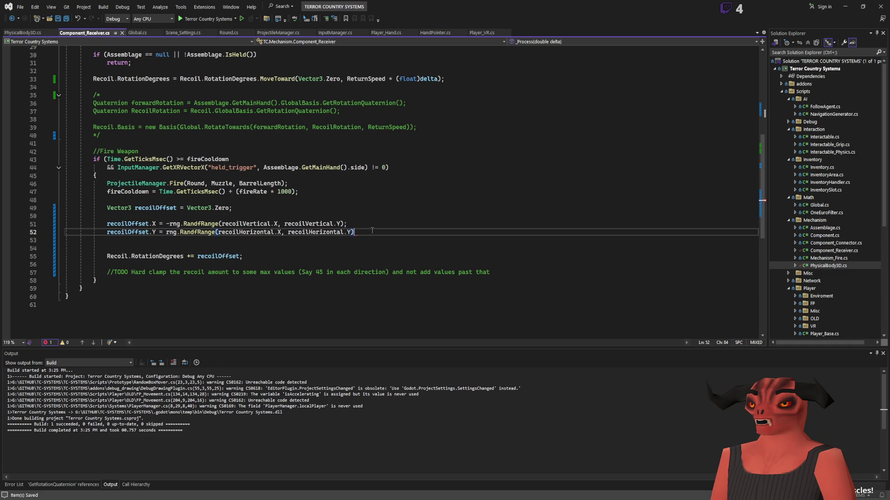
text(;)
key(Up)
key(ctrl+s)
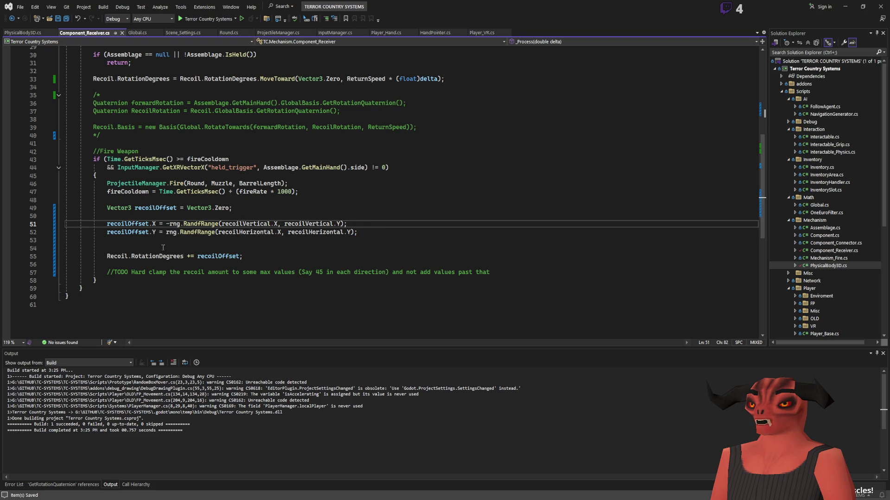
key(Down)
key(Down)
key(Delete)
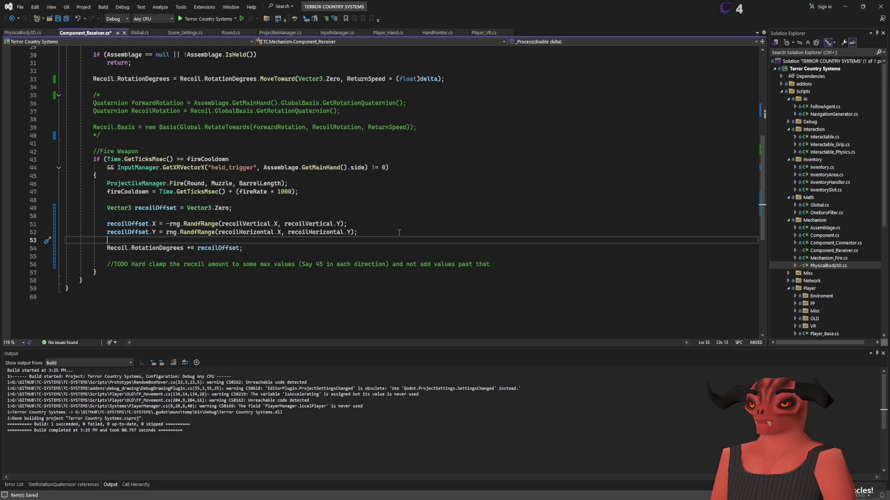
Check the M4A1 in the Godot editor, then return to Component_Receiver.cs
scroll(399, 233, up, 9)
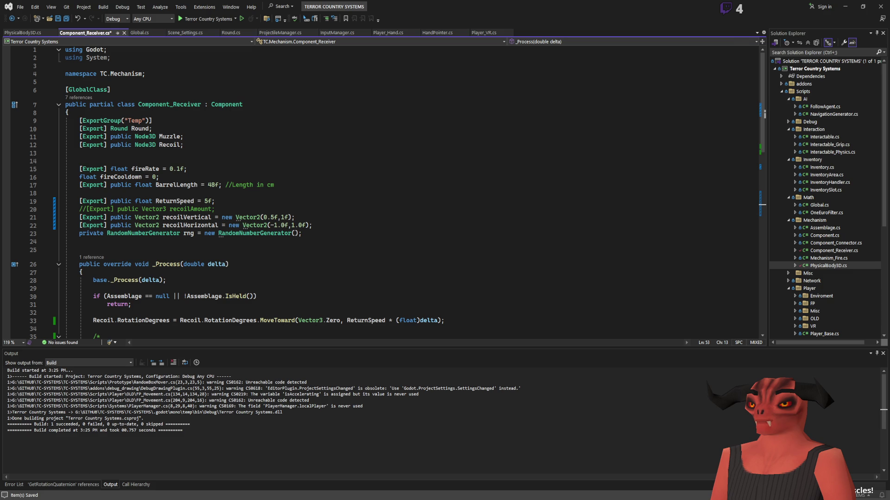
key(alt+Tab)
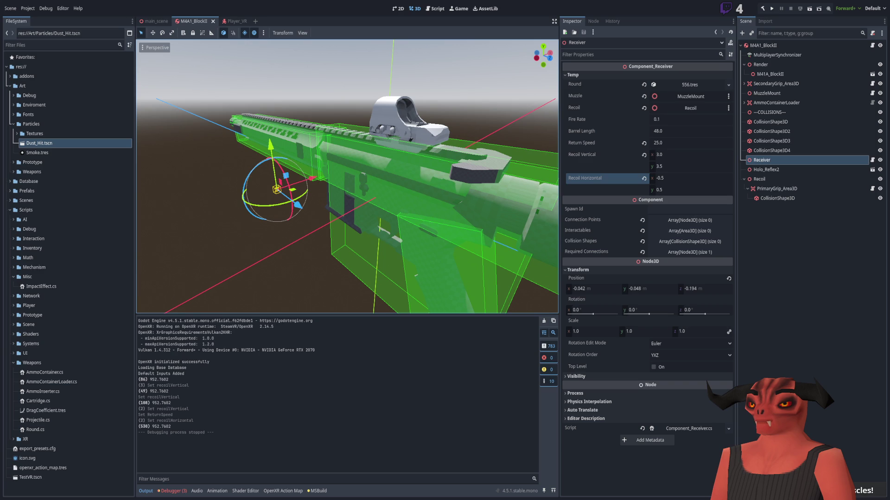
key(alt+Tab)
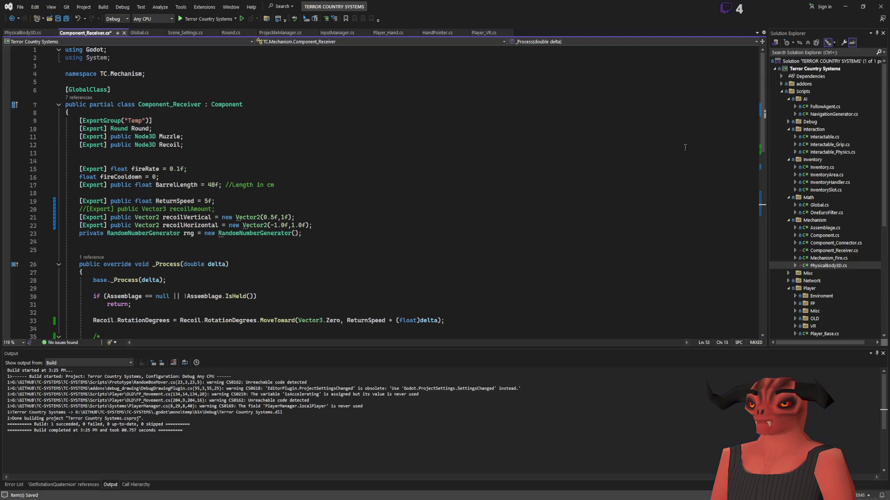